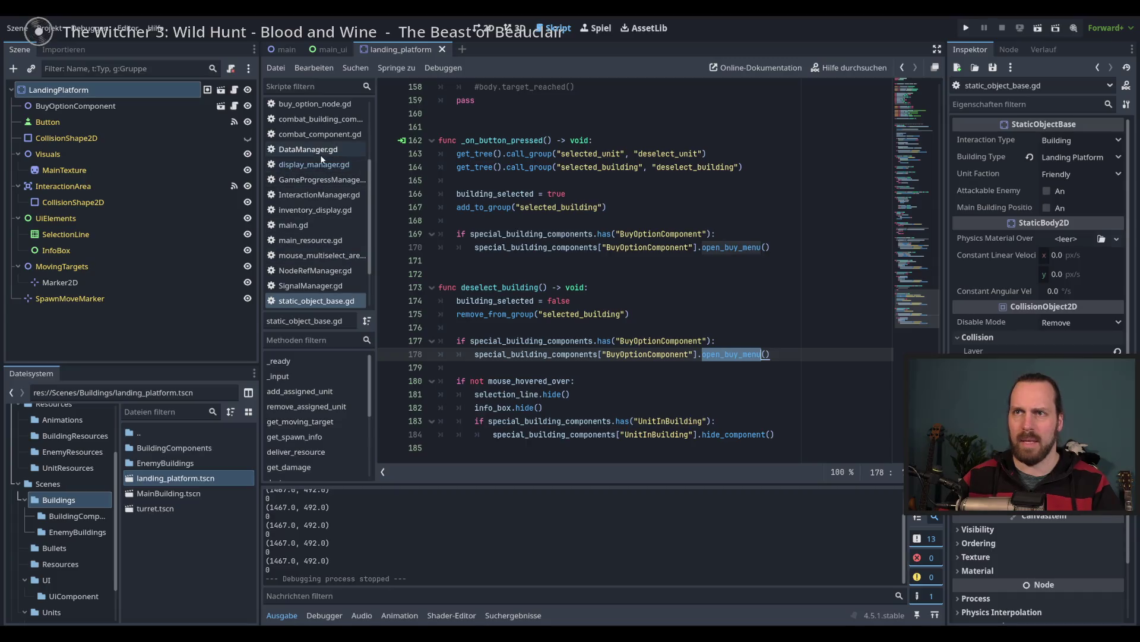
- In buy_option_component.gd, start a new func below open_buy_menu, then delete the unfinished line
{"action": "scroll", "coordinate": [336, 205], "scroll_direction": "up", "scroll_amount": 3}
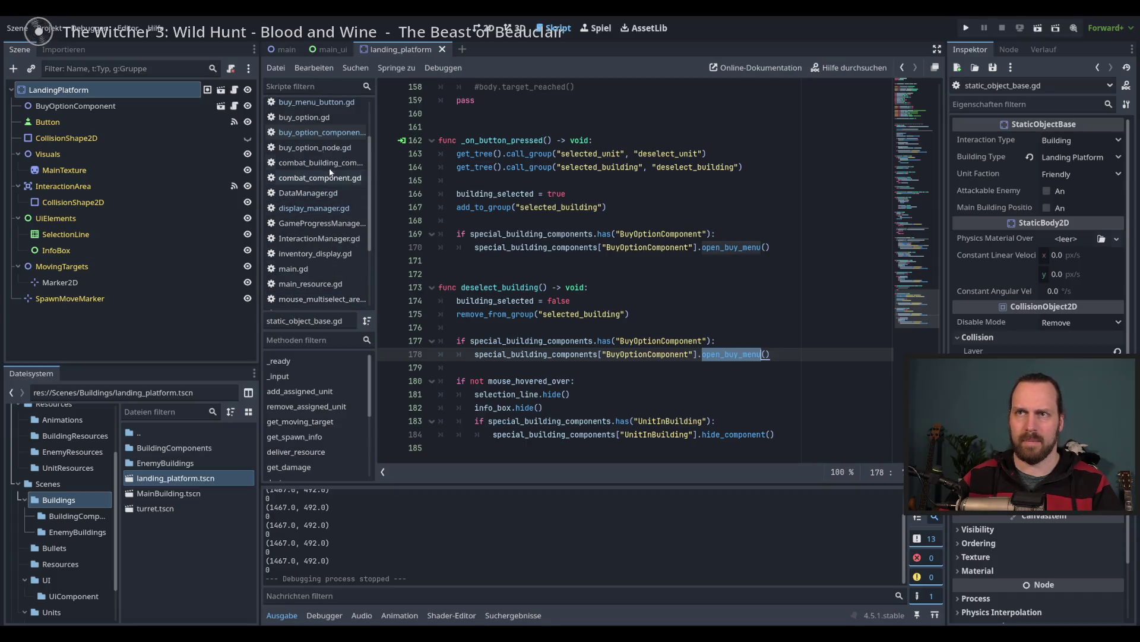
{"action": "scroll", "coordinate": [327, 131], "scroll_direction": "up", "scroll_amount": 3}
{"action": "left_click", "coordinate": [326, 187]}
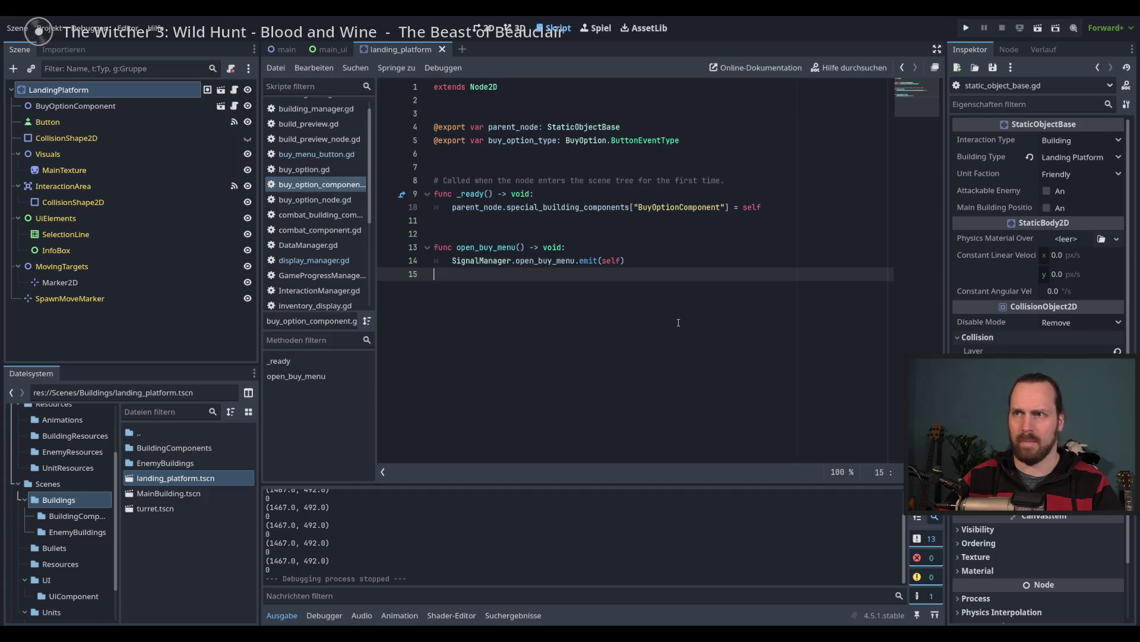
{"action": "key", "text": "Return"}
{"action": "key", "text": "Return"}
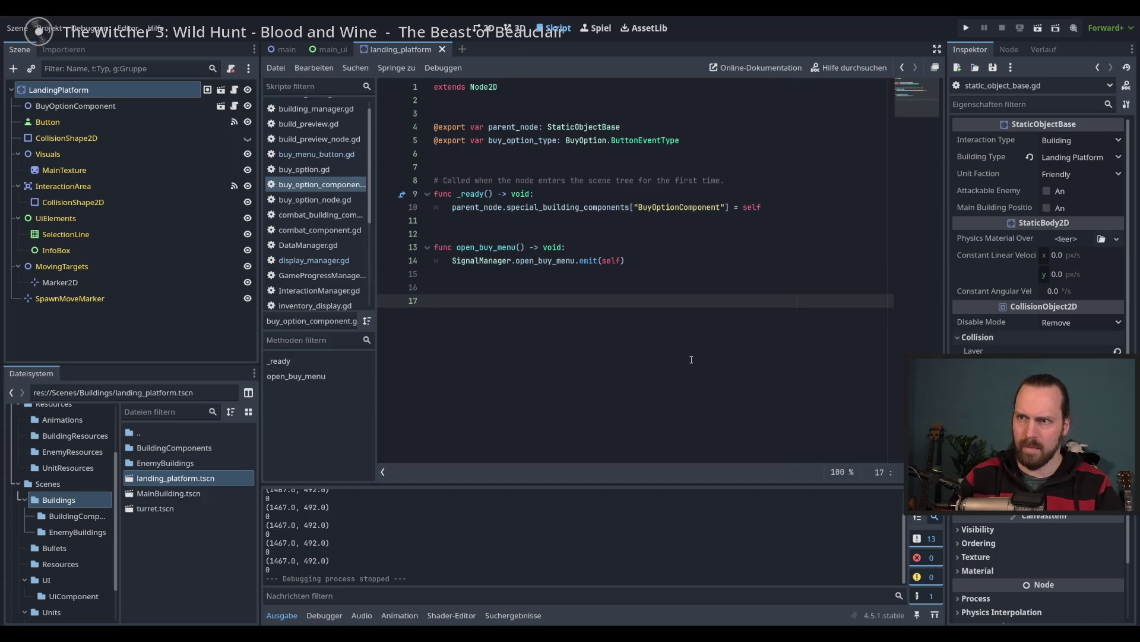
{"action": "type", "text": "fn"}
{"action": "key", "text": "BackSpace"}
{"action": "type", "text": "unc"}
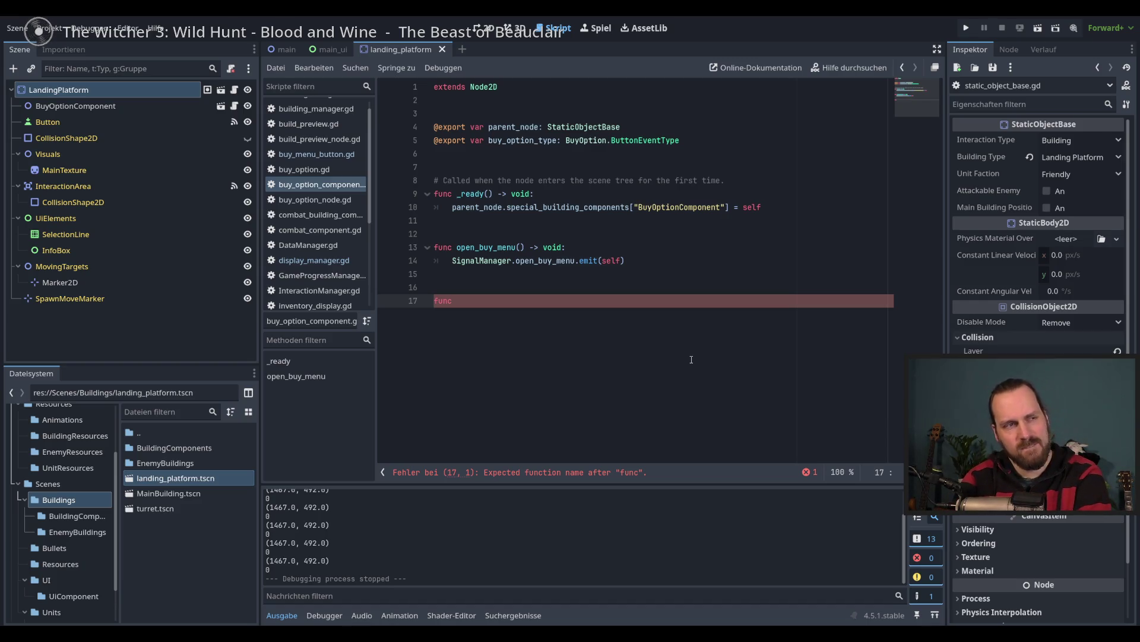
{"action": "key", "text": "BackSpace"}
{"action": "key", "text": "BackSpace"}
{"action": "key", "text": "BackSpace"}
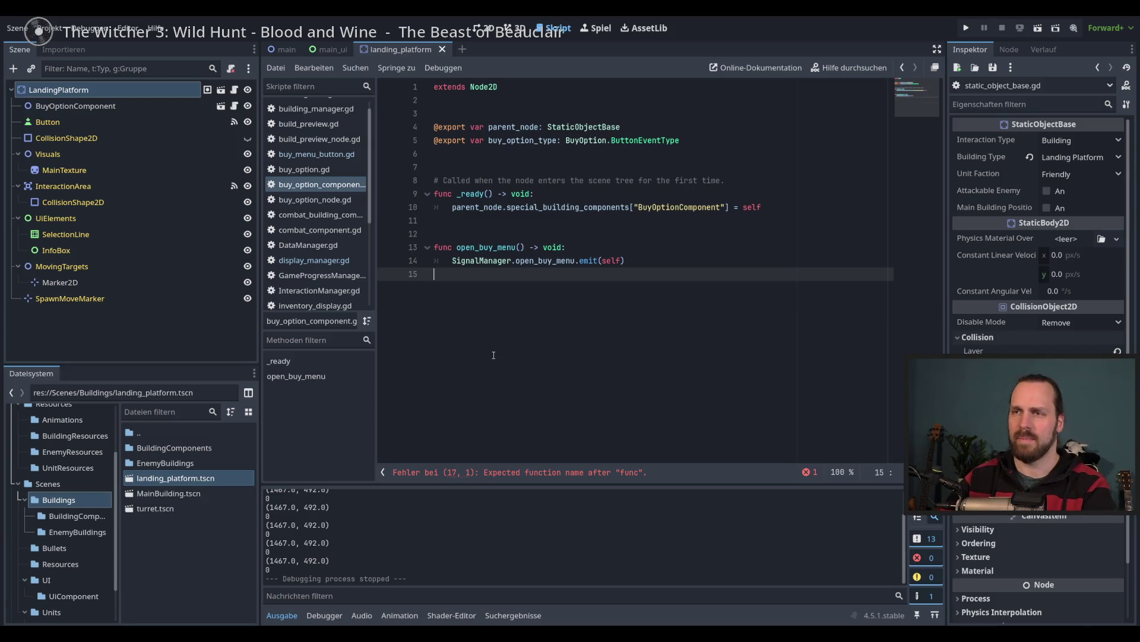
- Look through display_manager.gd, buy_menu_button.gd and buy_option_component.gd, ending back in static_object_base.gd
{"action": "left_click", "coordinate": [314, 260]}
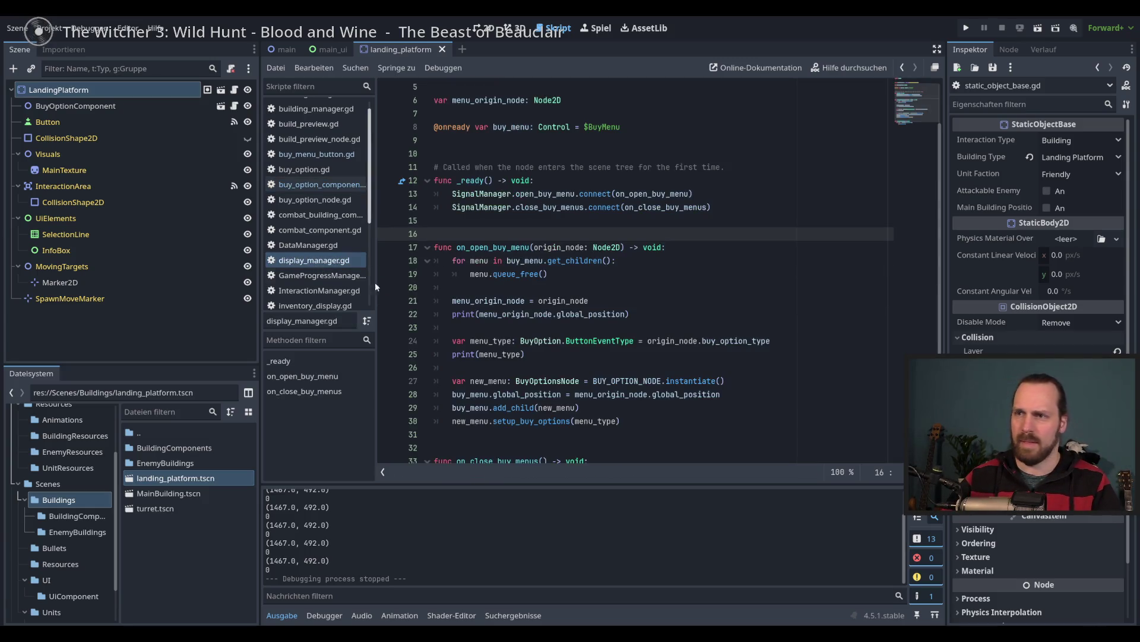
{"action": "left_click", "coordinate": [316, 153]}
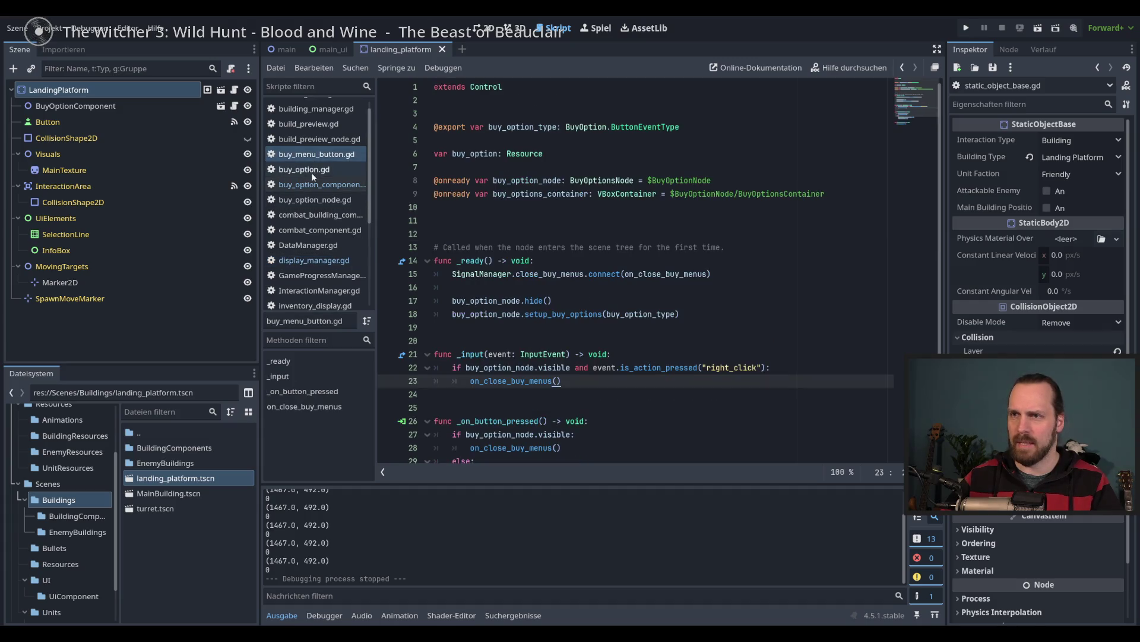
{"action": "left_click", "coordinate": [316, 184]}
{"action": "key", "text": "alt+Left"}
{"action": "key", "text": "alt+Right"}
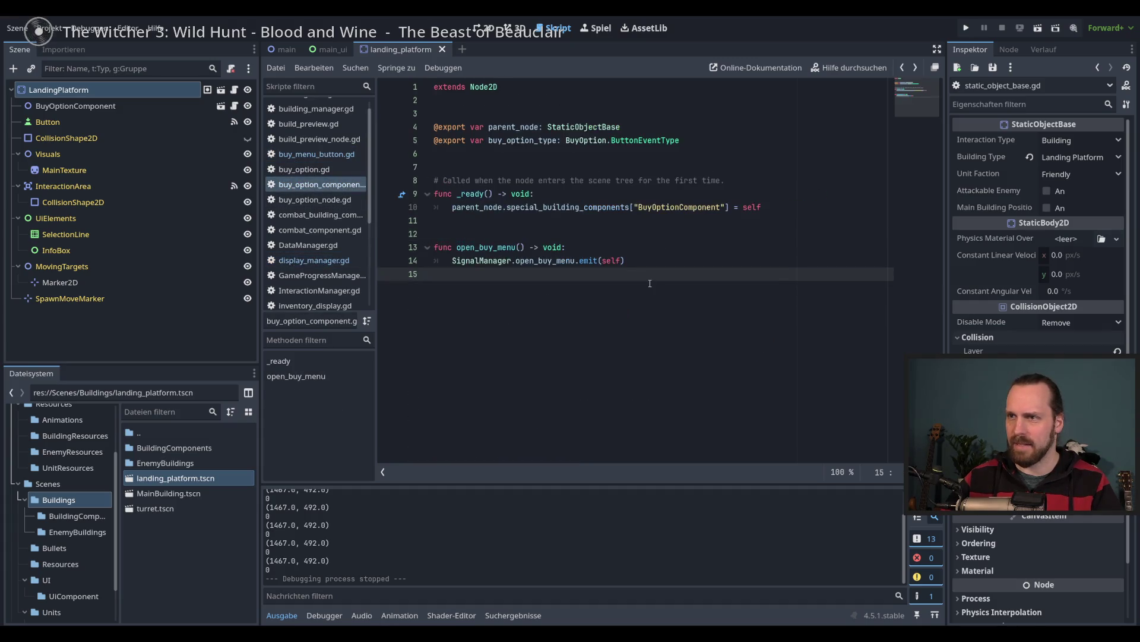
{"action": "key", "text": "alt+Left"}
{"action": "key", "text": "alt+Left"}
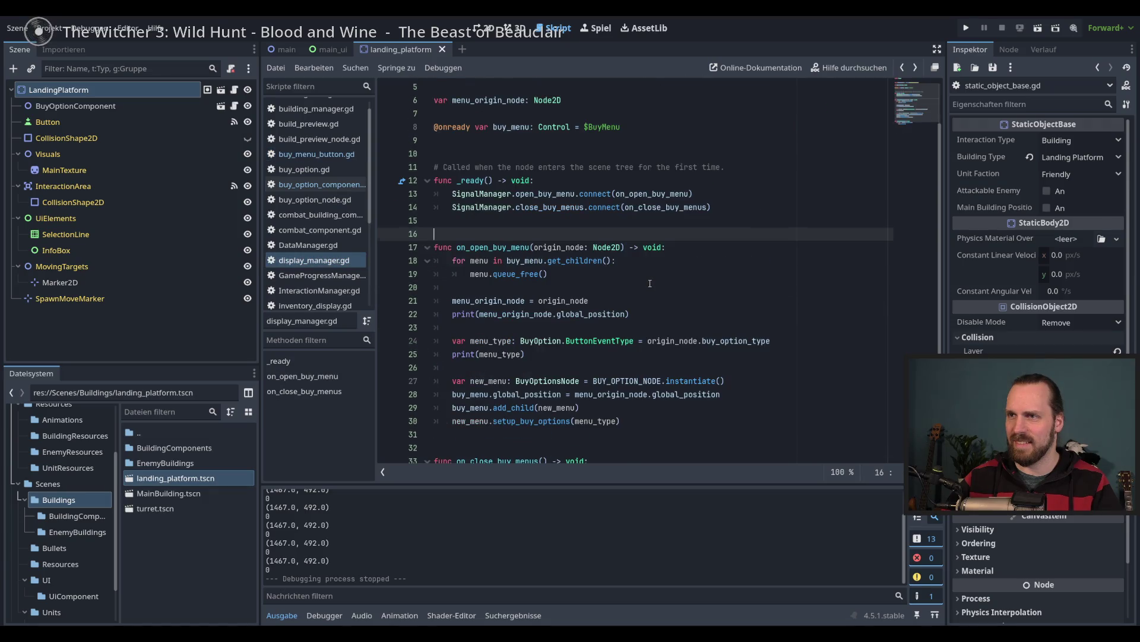
{"action": "key", "text": "alt+Left"}
{"action": "key", "text": "alt+Left"}
- Delete the open_buy_menu lines 177–179 from deselect_building, leaving the cursor at line 175
{"action": "mouse_move", "coordinate": [497, 354]}
{"action": "left_mouse_down"}
{"action": "mouse_move", "coordinate": [452, 369]}
{"action": "mouse_move", "coordinate": [452, 330]}
{"action": "left_mouse_up"}
{"action": "left_click_drag", "start_coordinate": [776, 369], "coordinate": [458, 327]}
{"action": "key", "text": "BackSpace"}
{"action": "left_click", "coordinate": [614, 337]}
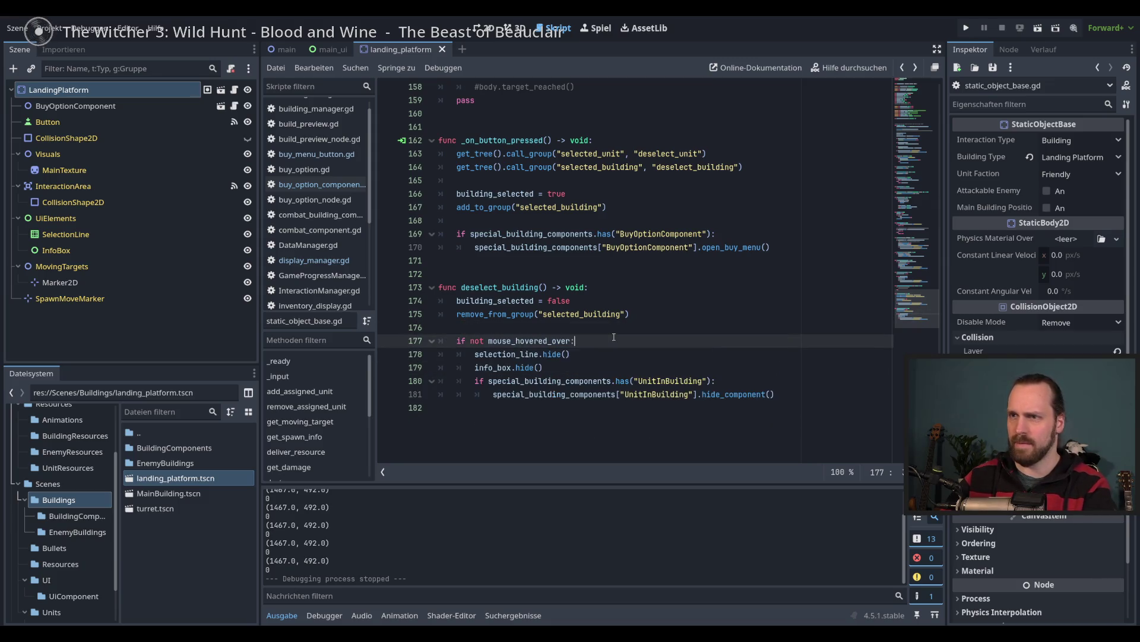
{"action": "left_click", "coordinate": [737, 328]}
{"action": "left_click", "coordinate": [745, 320]}
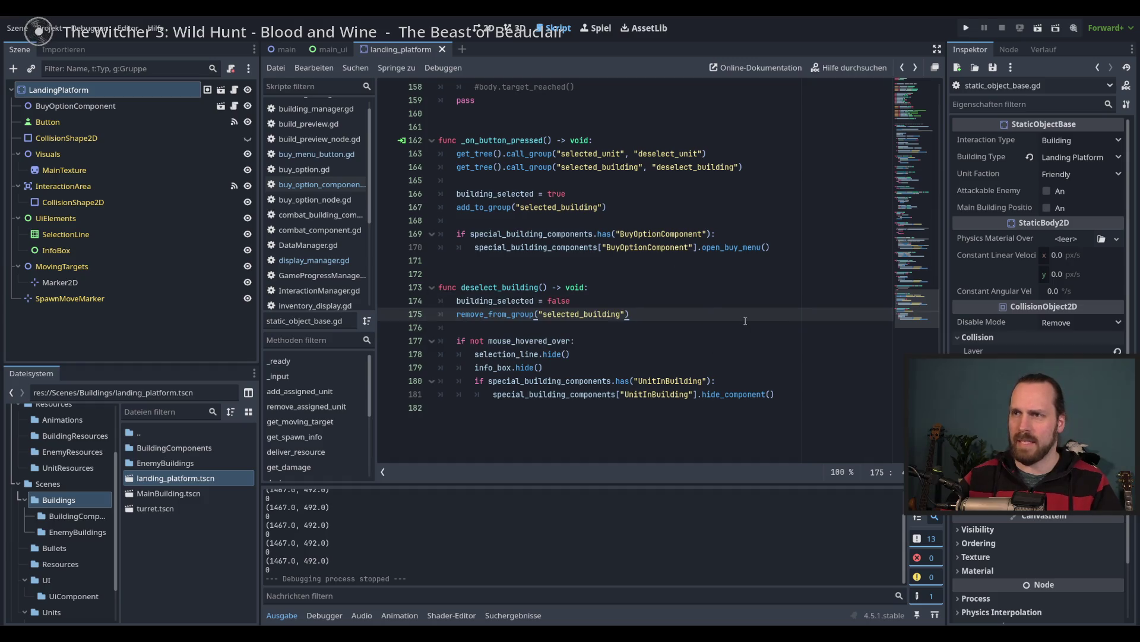
- Paste the _input right-click handler into display_manager.gd at line 16
{"action": "left_click", "coordinate": [312, 262]}
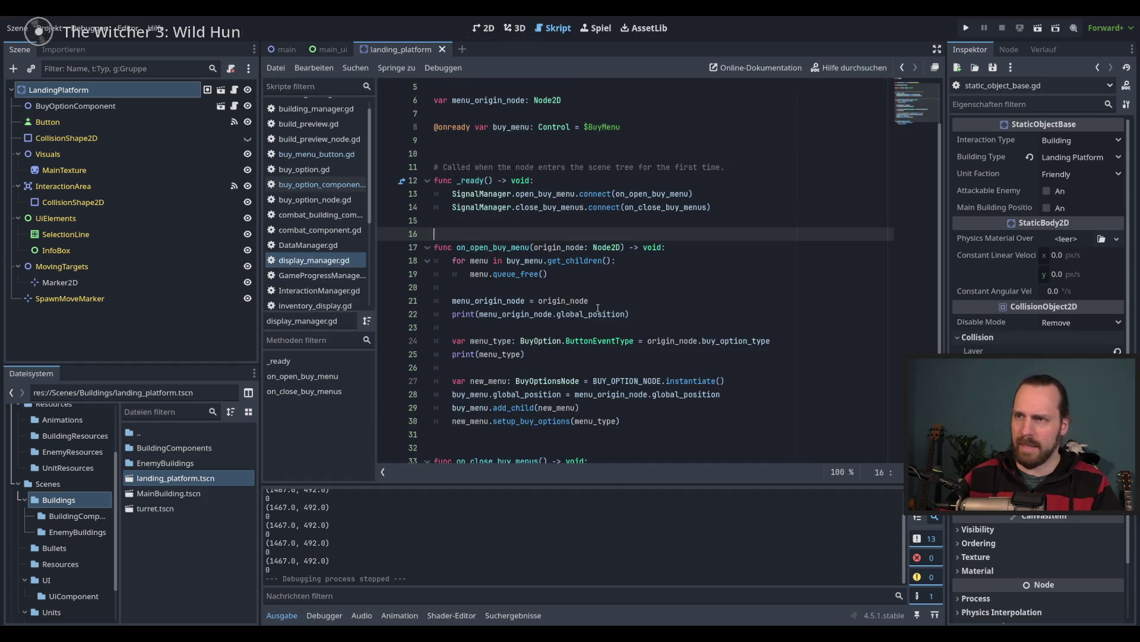
{"action": "scroll", "coordinate": [587, 248], "scroll_direction": "down", "scroll_amount": 2}
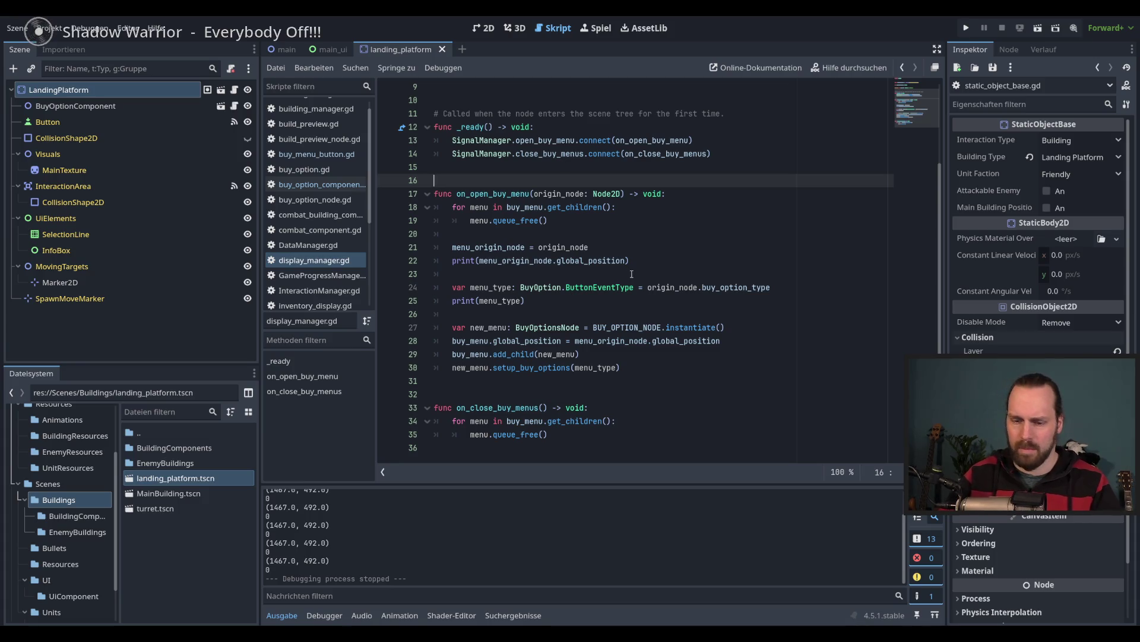
{"action": "type", "text": "func _input(event: InputEvent) -> void: \tif buy_menu.get_child_count() > 0 and event.is_action_pressed(\"right_click\"): \t\ton_close_buy_menus()"}
{"action": "left_click", "coordinate": [632, 274]}
- Run the game with F5, open the landing platform's buy menu, click empty ground, then stop
{"action": "key", "text": "F5"}
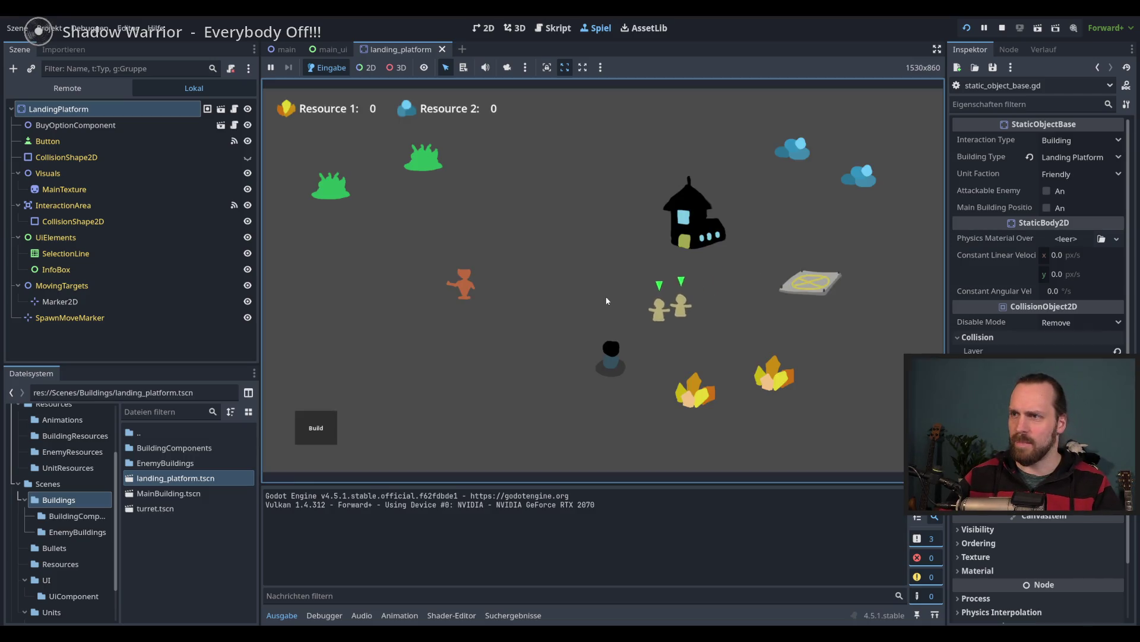
{"action": "left_click", "coordinate": [809, 284]}
{"action": "left_click", "coordinate": [654, 308]}
{"action": "left_click", "coordinate": [804, 294]}
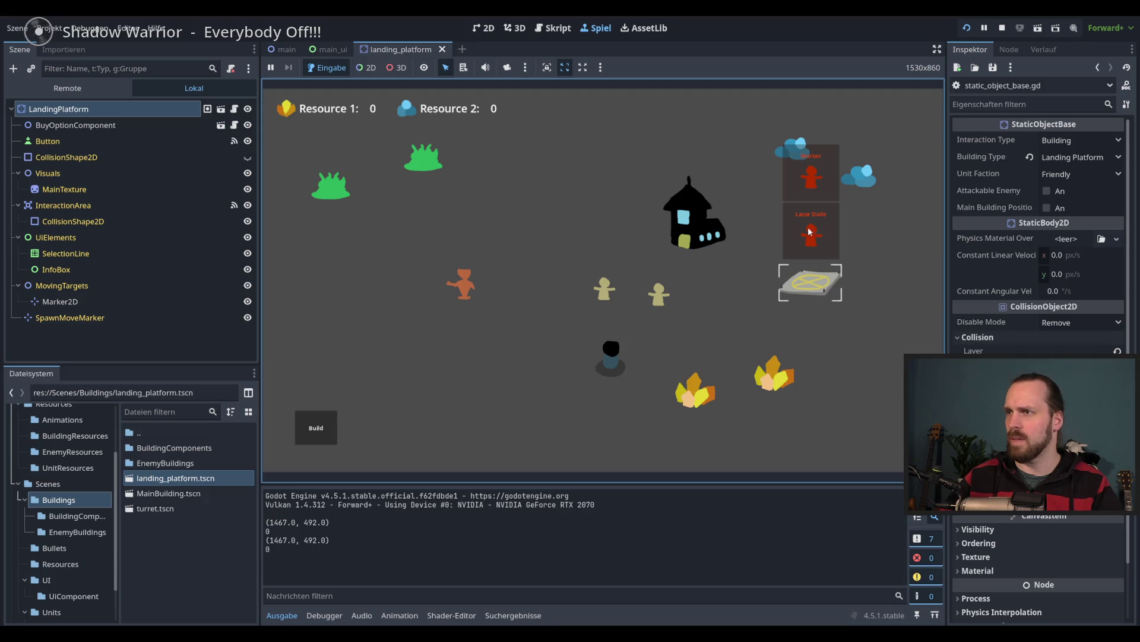
{"action": "left_click", "coordinate": [822, 308]}
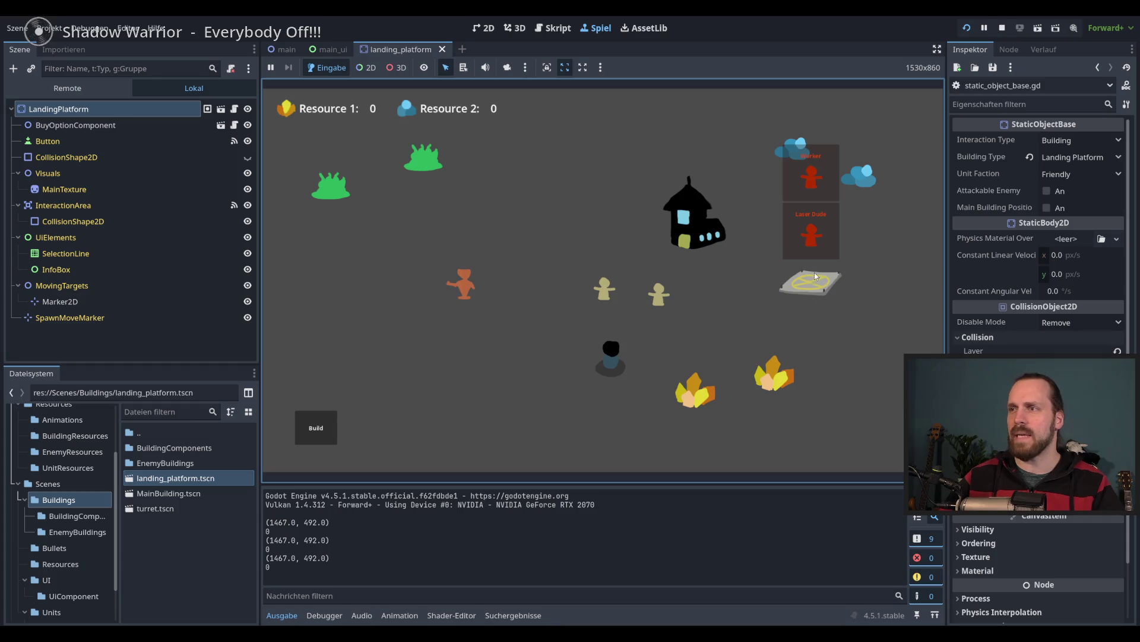
{"action": "left_click", "coordinate": [826, 297]}
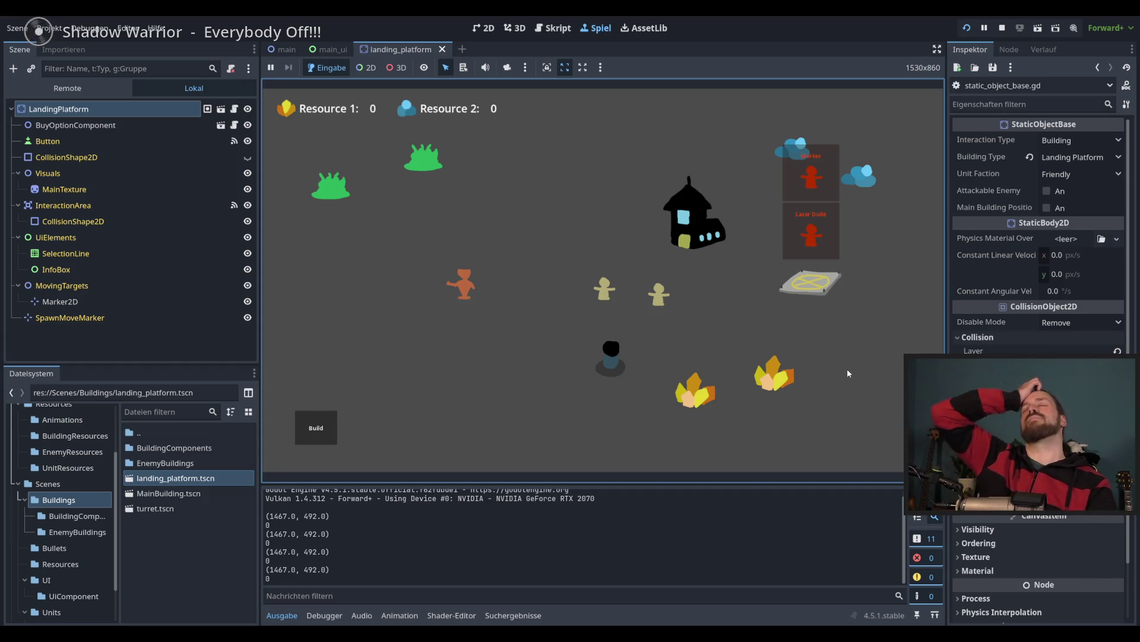
{"action": "key", "text": "F8"}
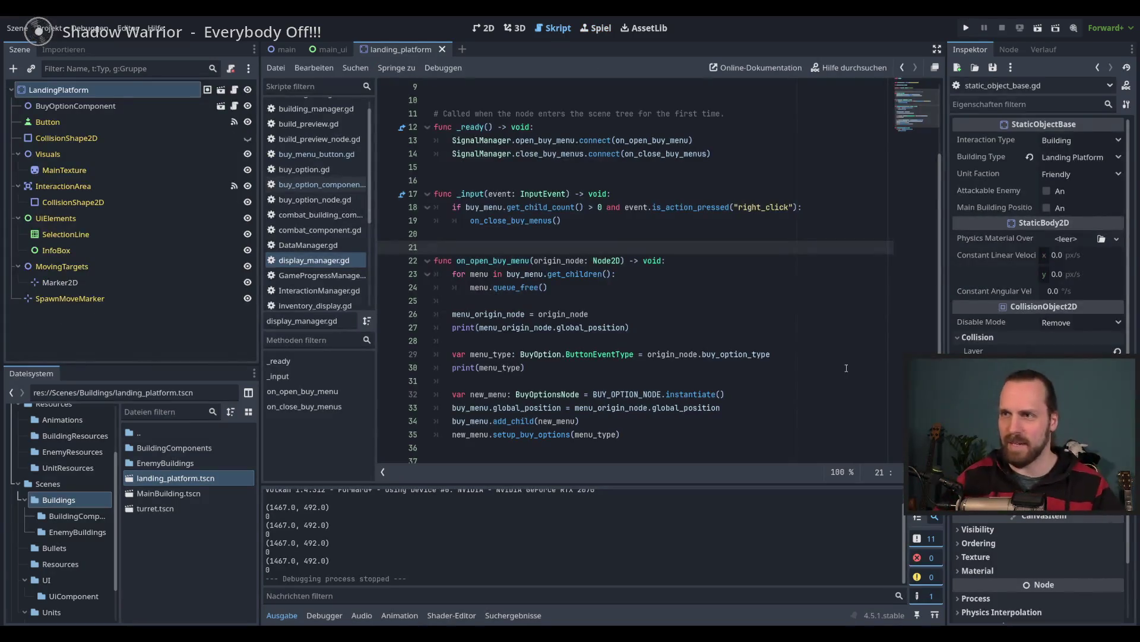
- Delete the _input function (lines 16–19) and its leftover blank line from display_manager.gd
{"action": "left_click_drag", "start_coordinate": [438, 180], "coordinate": [448, 229]}
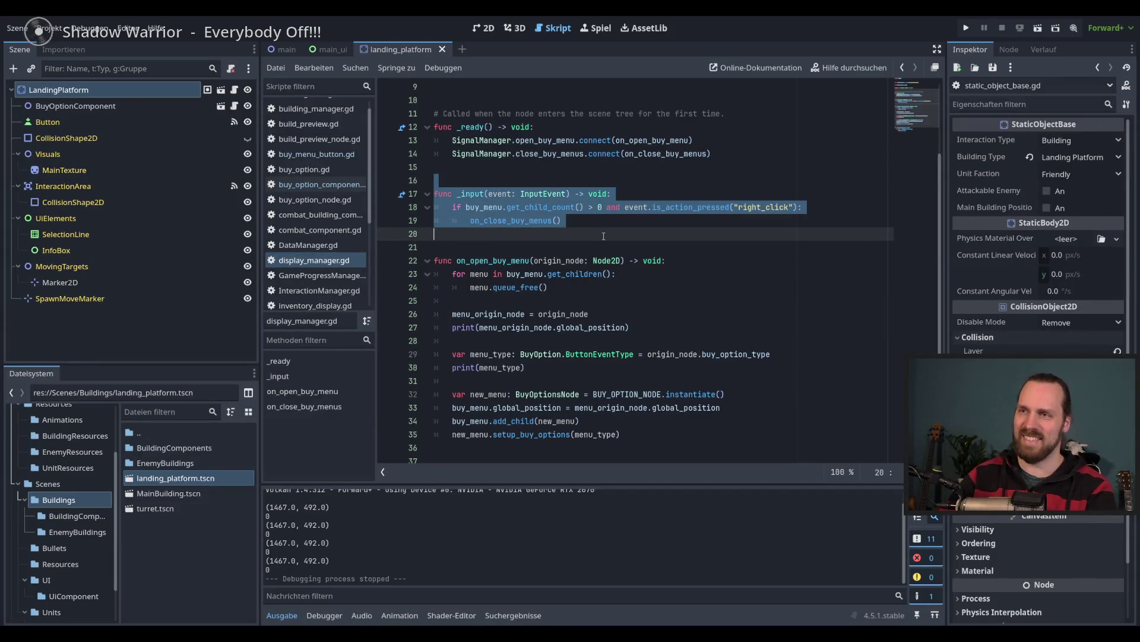
{"action": "key", "text": "BackSpace"}
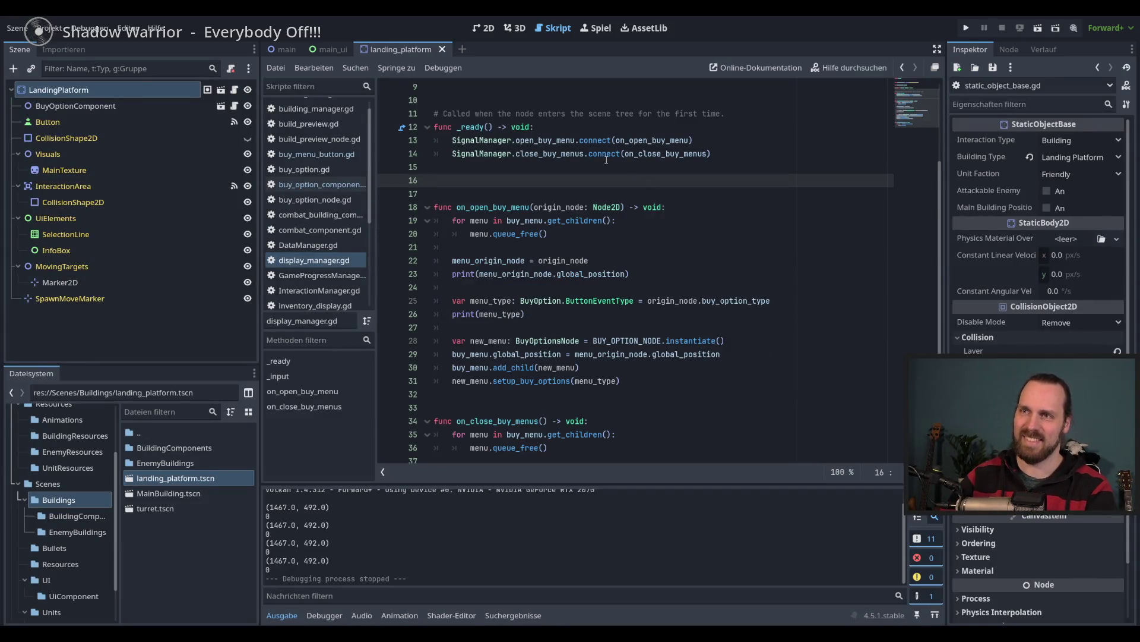
{"action": "key", "text": "BackSpace"}
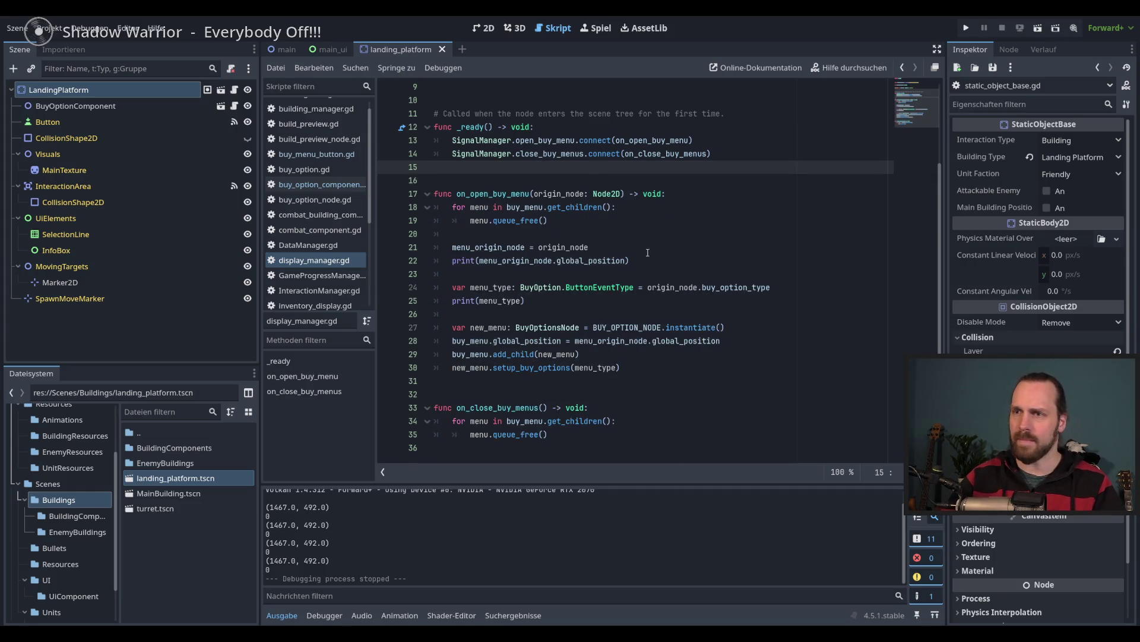
{"action": "scroll", "coordinate": [647, 253], "scroll_direction": "up", "scroll_amount": 3}
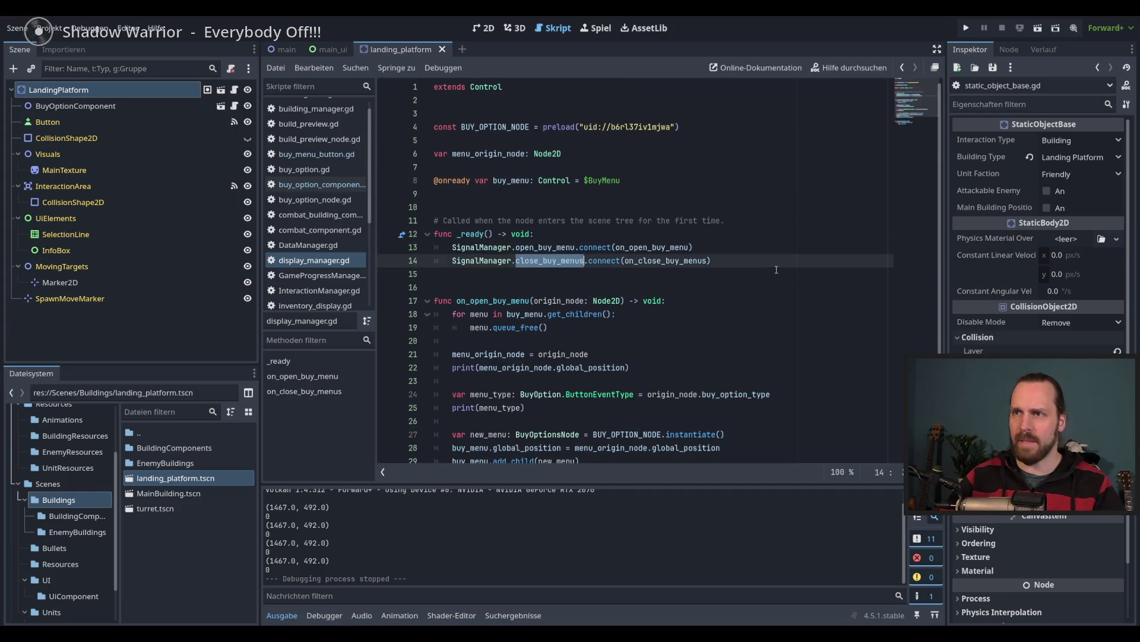
{"action": "left_click", "coordinate": [753, 267]}
{"action": "scroll", "coordinate": [372, 192], "scroll_direction": "down", "scroll_amount": 3}
{"action": "left_click_drag", "start_coordinate": [372, 221], "coordinate": [378, 180]}
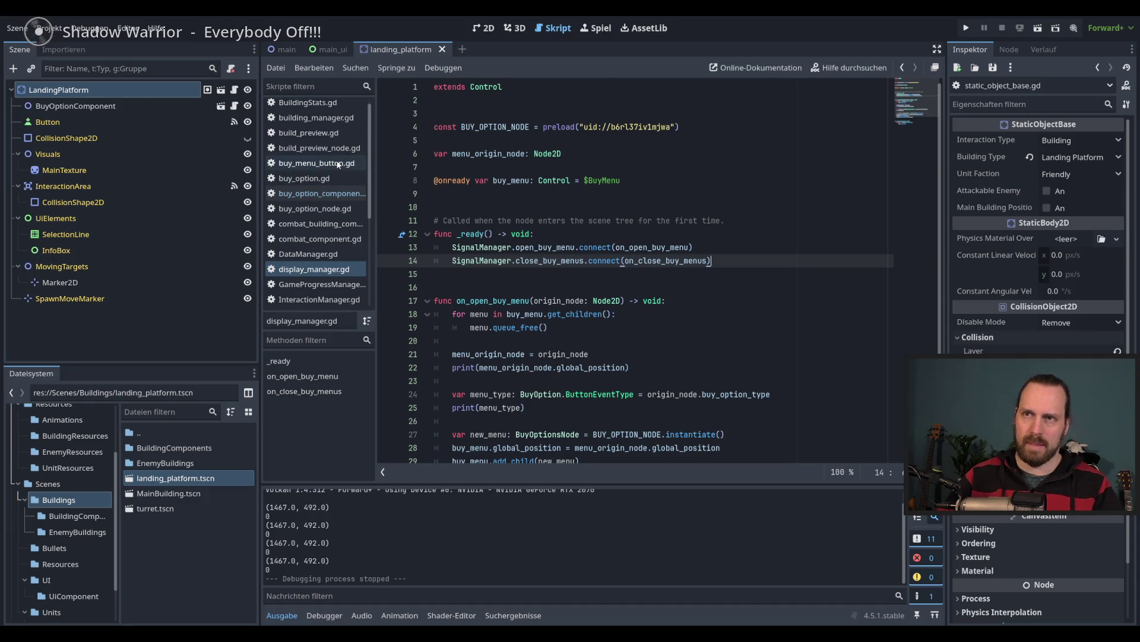
- Add SignalManager.close_buy_menus.emit() at line 177 of deselect_building, then run the project
{"action": "left_click", "coordinate": [324, 194]}
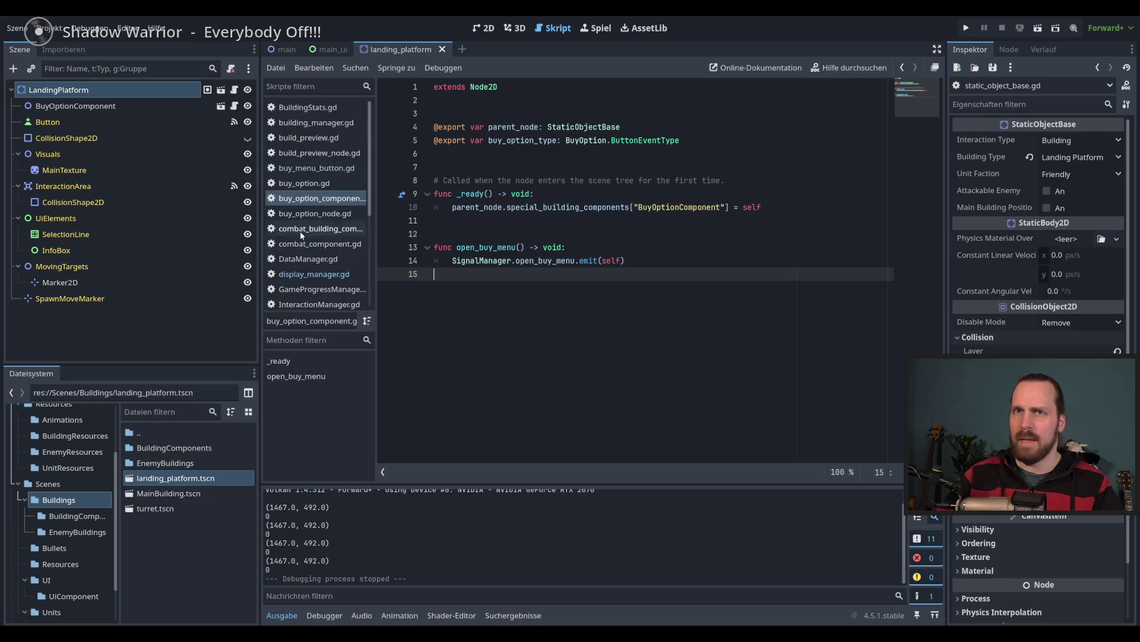
{"action": "left_click", "coordinate": [234, 89]}
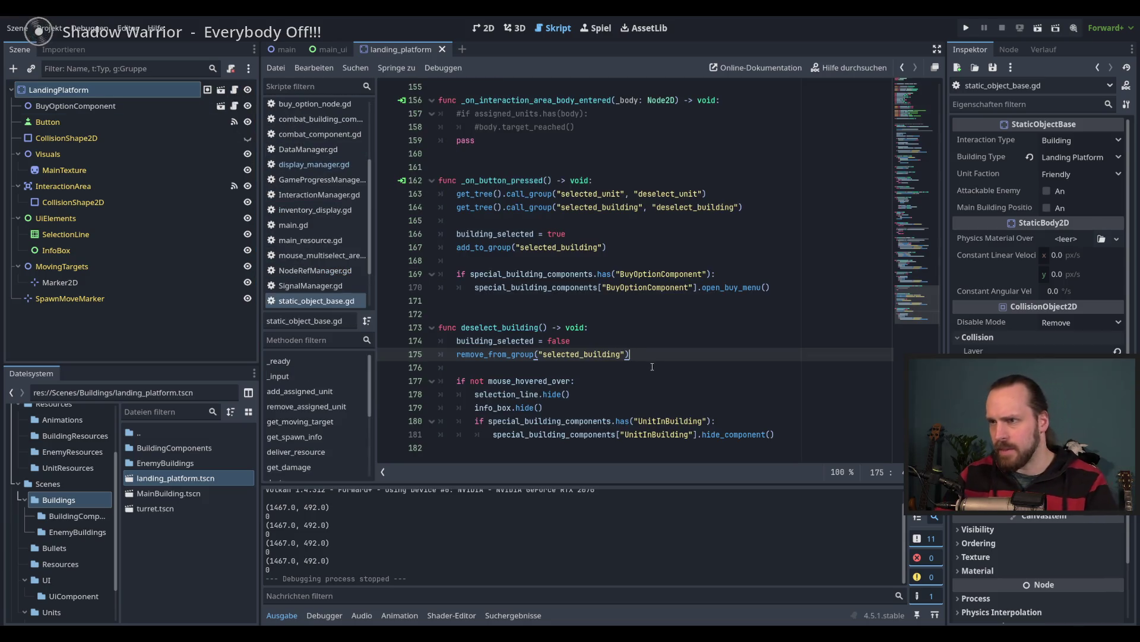
{"action": "key", "text": "Return"}
{"action": "key", "text": "Return"}
{"action": "type", "text": "Sign"}
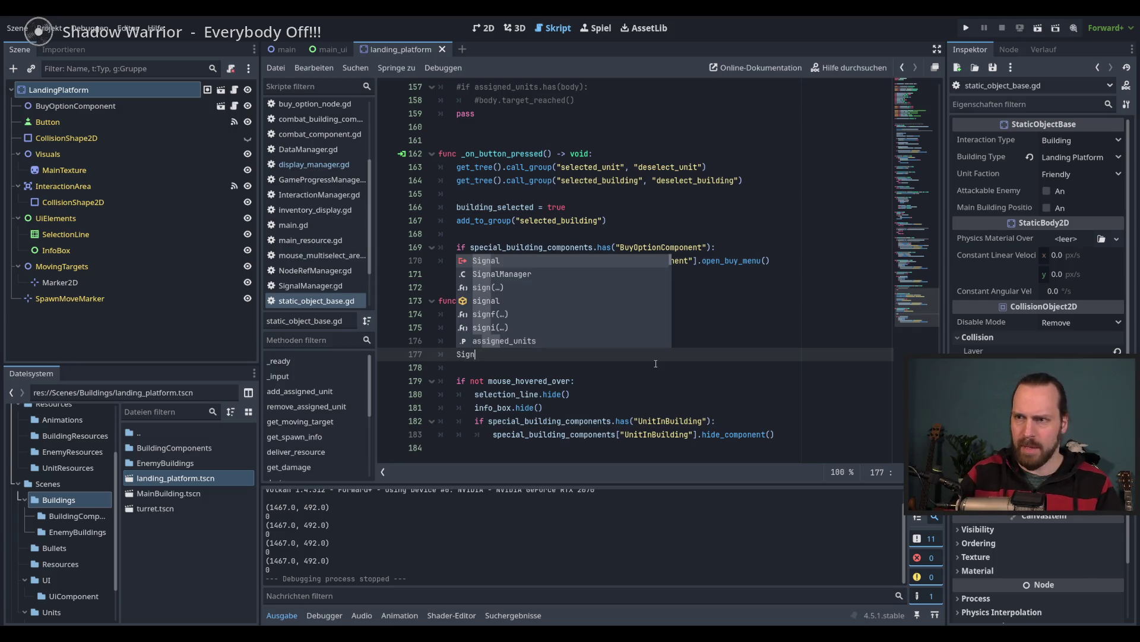
{"action": "key", "text": "Return"}
{"action": "type", "text": "de"}
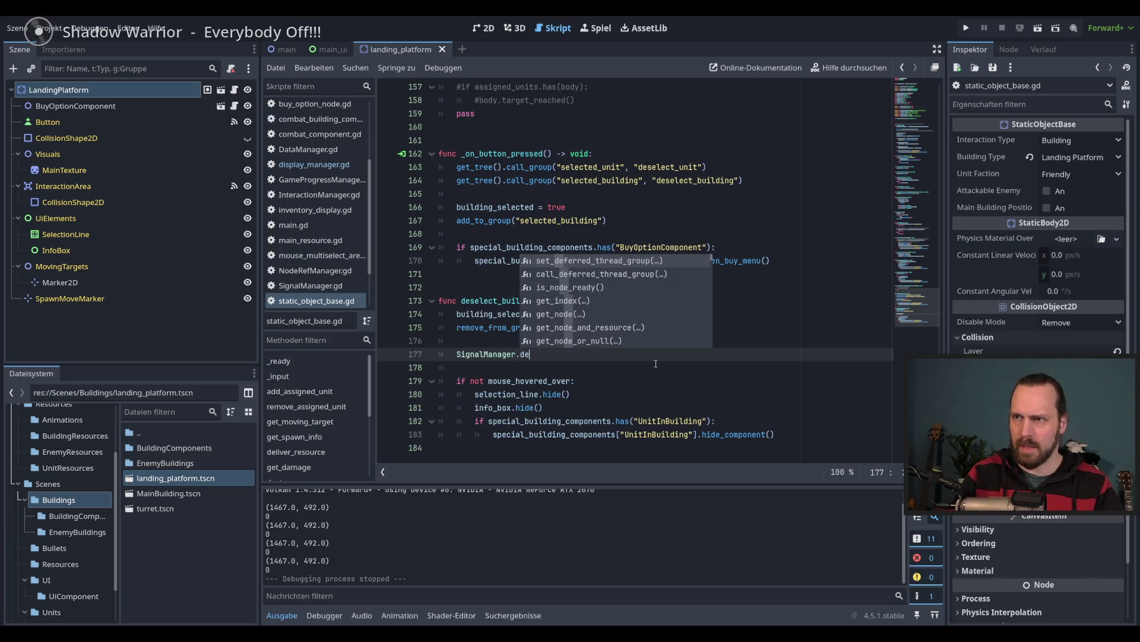
{"action": "key", "text": "BackSpace"}
{"action": "key", "text": "BackSpace"}
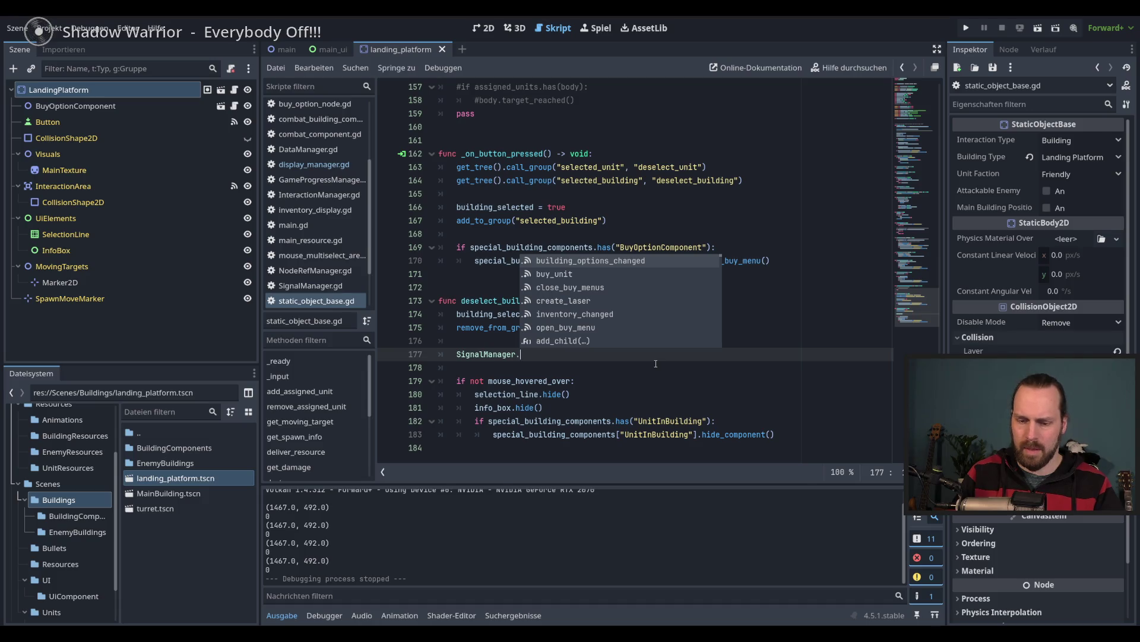
{"action": "type", "text": "cl"}
{"action": "key", "text": "Return"}
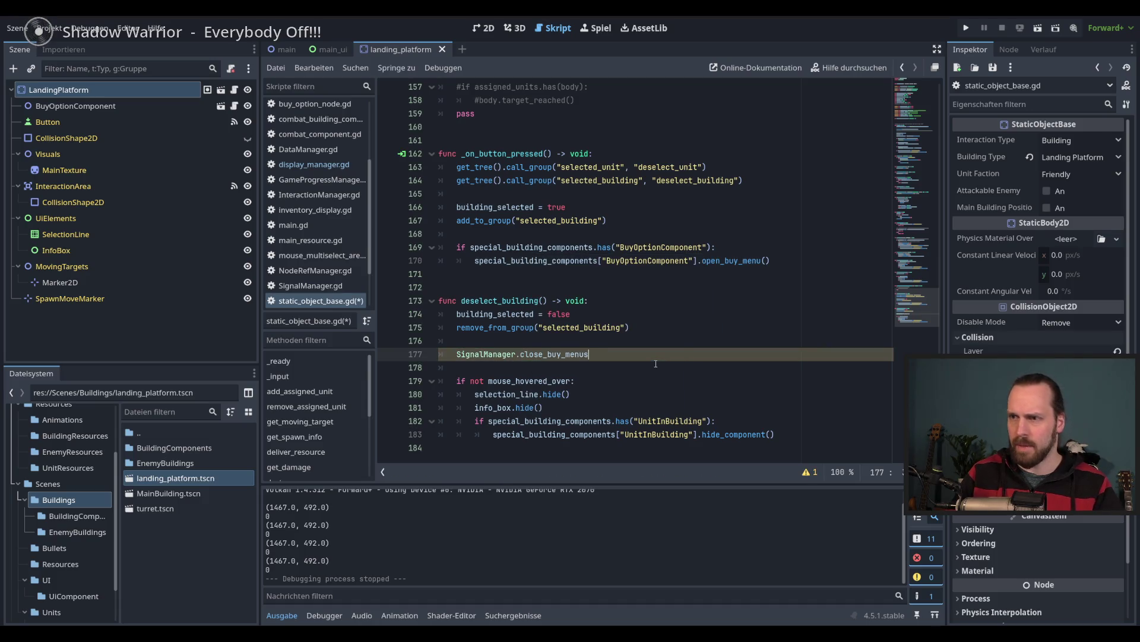
{"action": "type", "text": ".emit("}
{"action": "key", "text": "Return"}
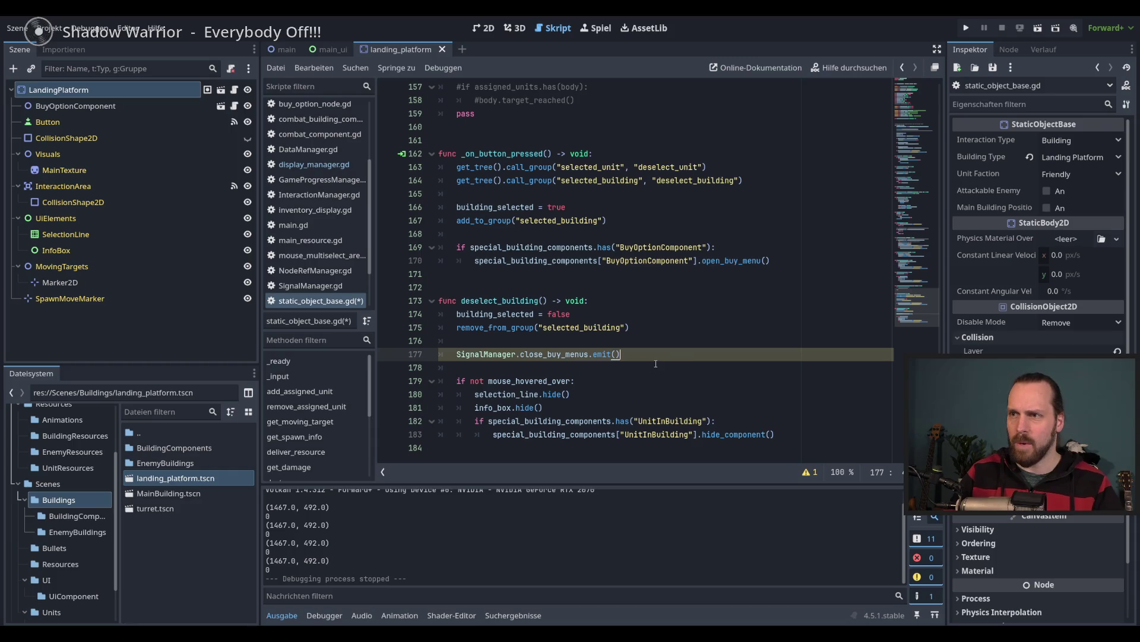
{"action": "key", "text": "F5"}
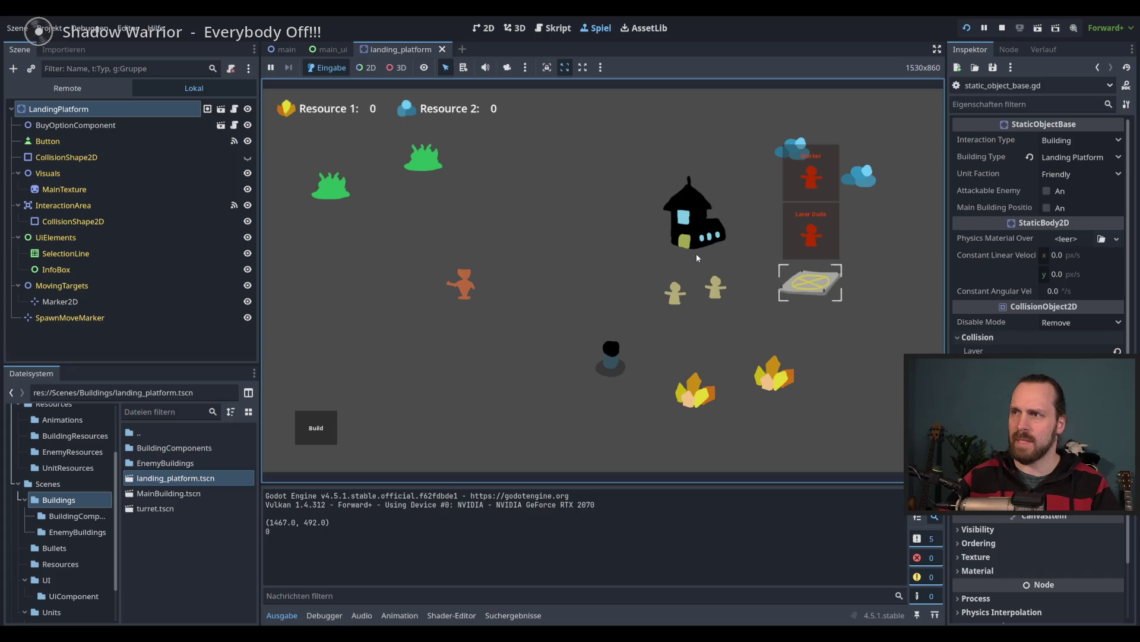
- Open the landing platform's buy menu and check it closes on selecting the house, crystal, units, empty ground
{"action": "left_click", "coordinate": [809, 292]}
{"action": "left_click", "coordinate": [716, 293]}
{"action": "left_click", "coordinate": [709, 239]}
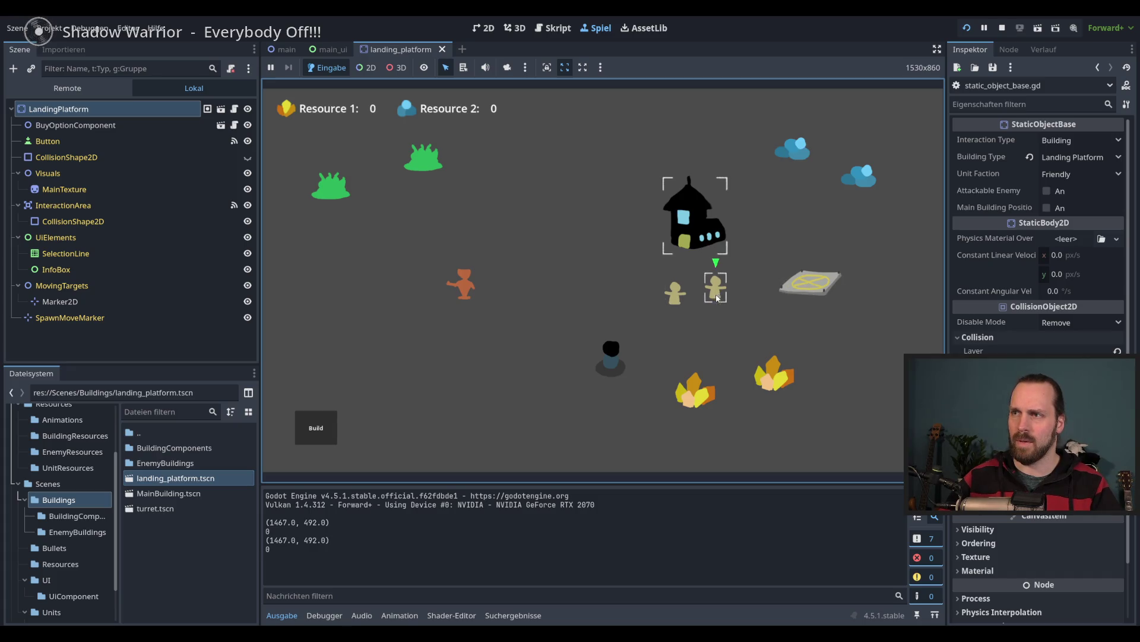
{"action": "left_click", "coordinate": [811, 291]}
{"action": "left_click", "coordinate": [714, 296]}
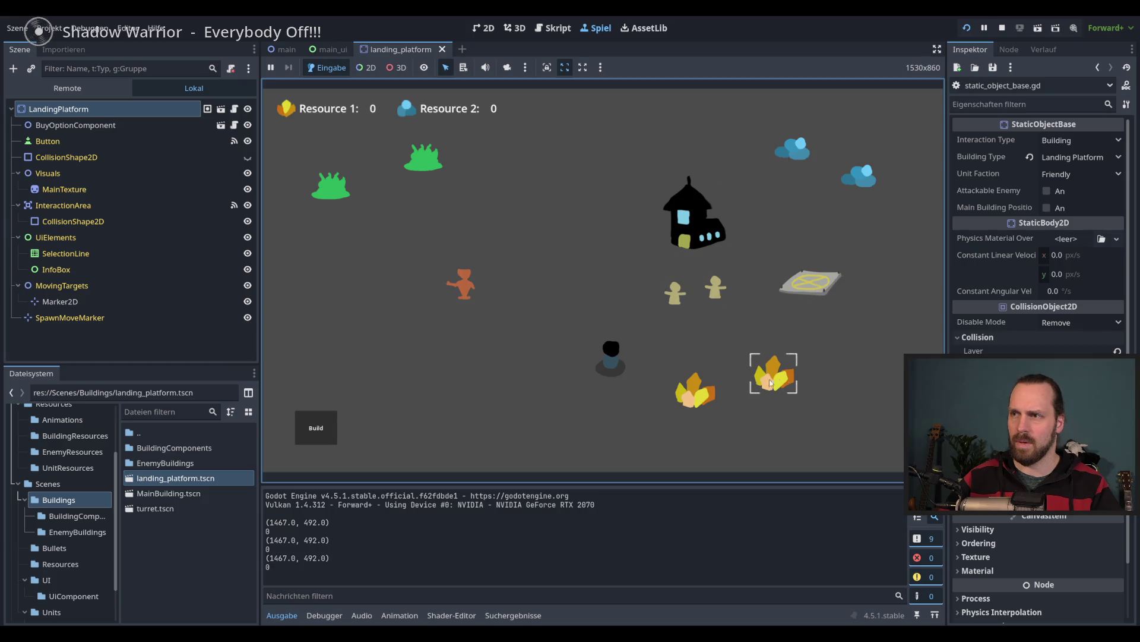
{"action": "left_click", "coordinate": [819, 299]}
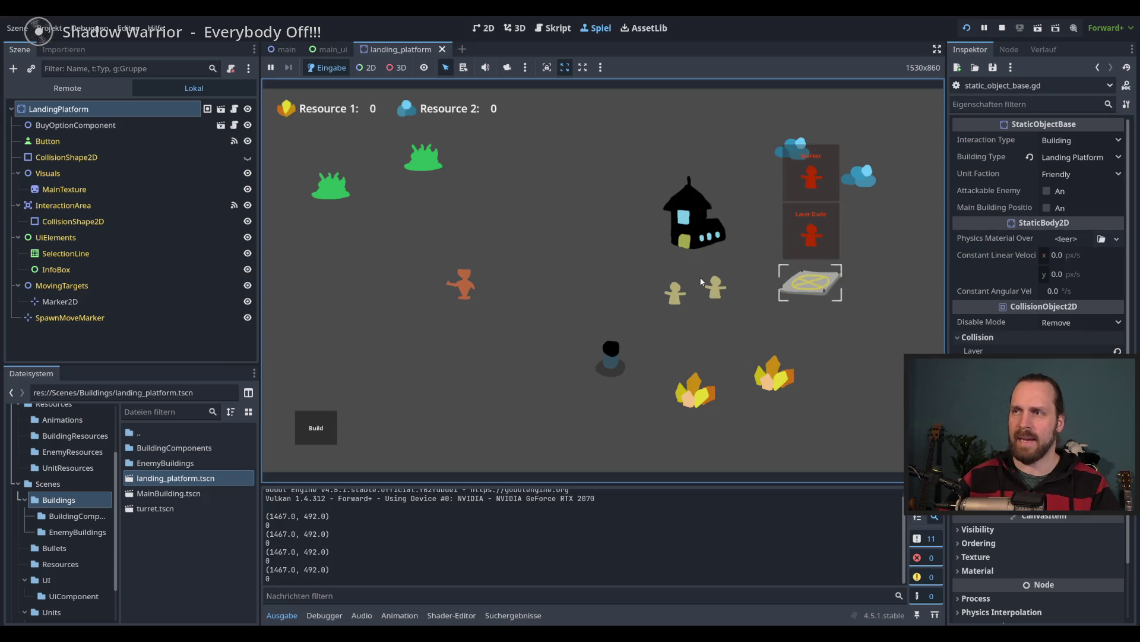
{"action": "left_click", "coordinate": [717, 297]}
{"action": "left_click", "coordinate": [703, 380]}
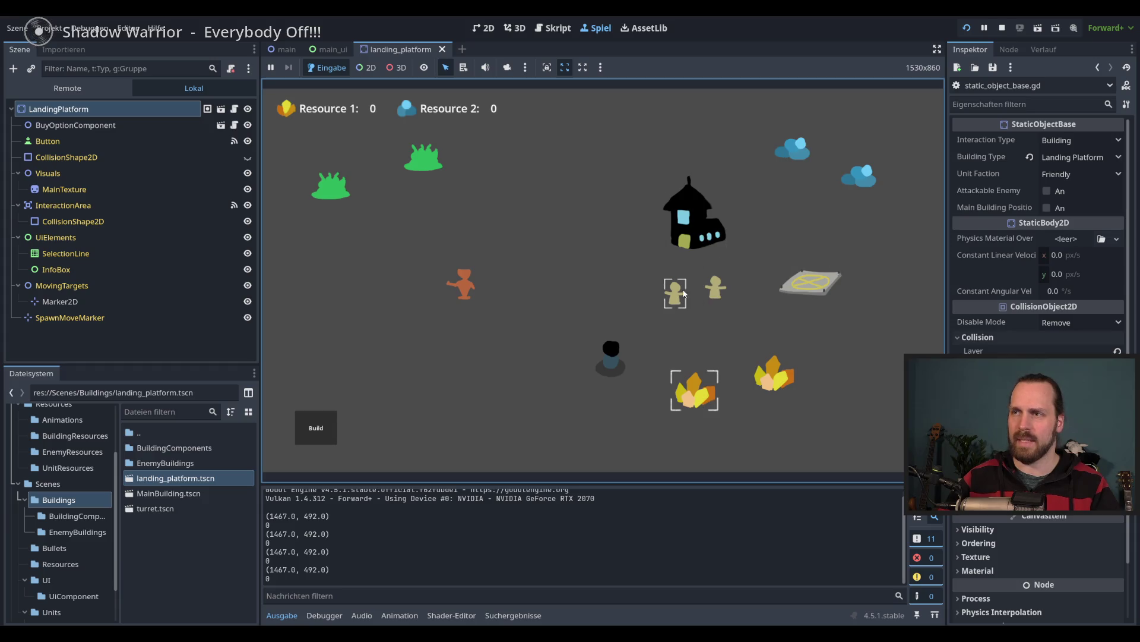
{"action": "left_click", "coordinate": [719, 292]}
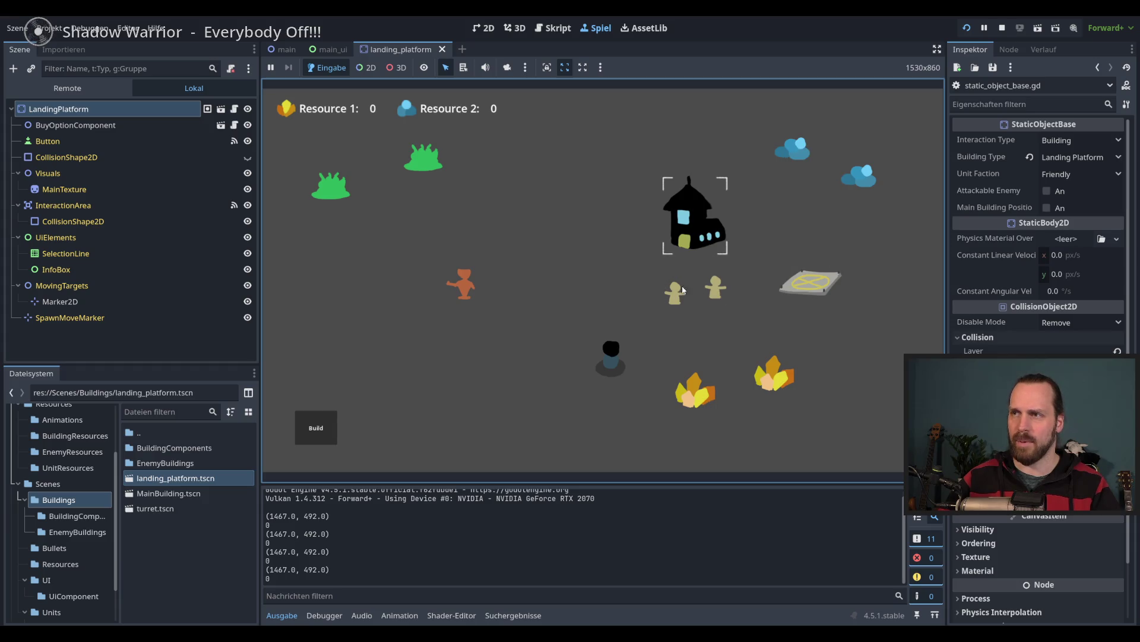
{"action": "left_click", "coordinate": [801, 299]}
{"action": "left_click", "coordinate": [638, 371]}
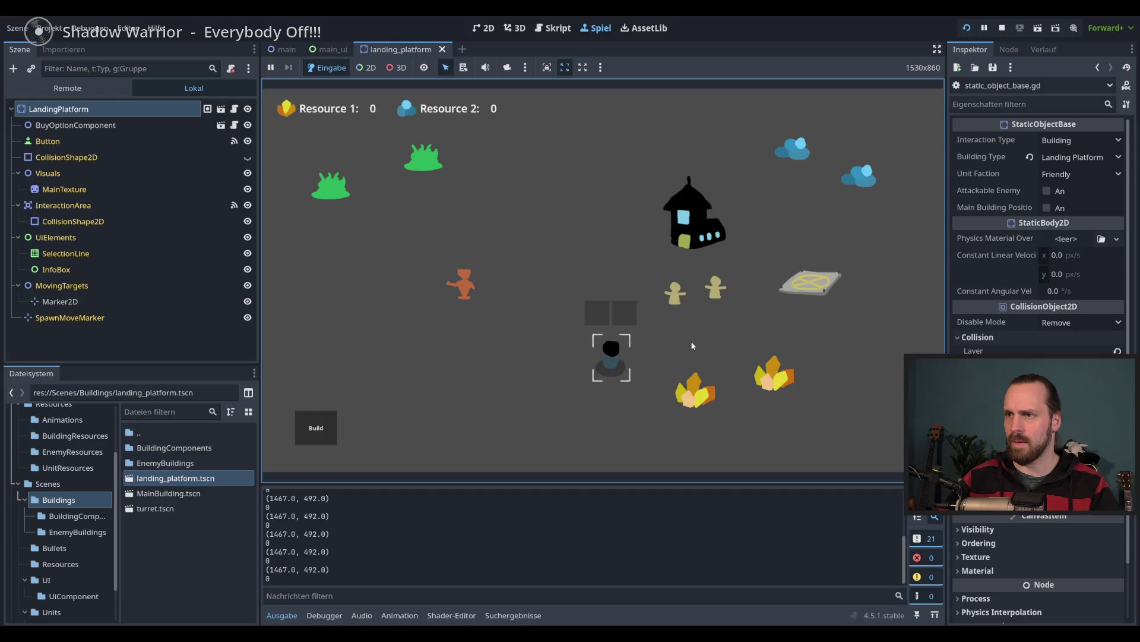
- Check the build menu closes when the dark unit or the map is clicked, then select a worker
{"action": "left_click", "coordinate": [329, 429]}
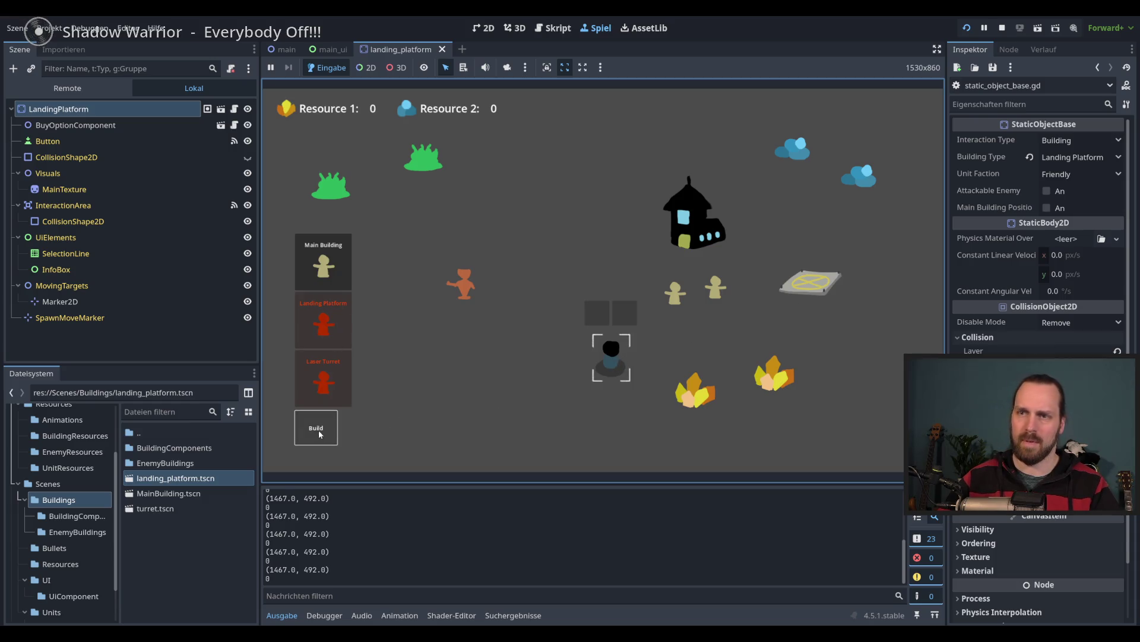
{"action": "left_click", "coordinate": [810, 282]}
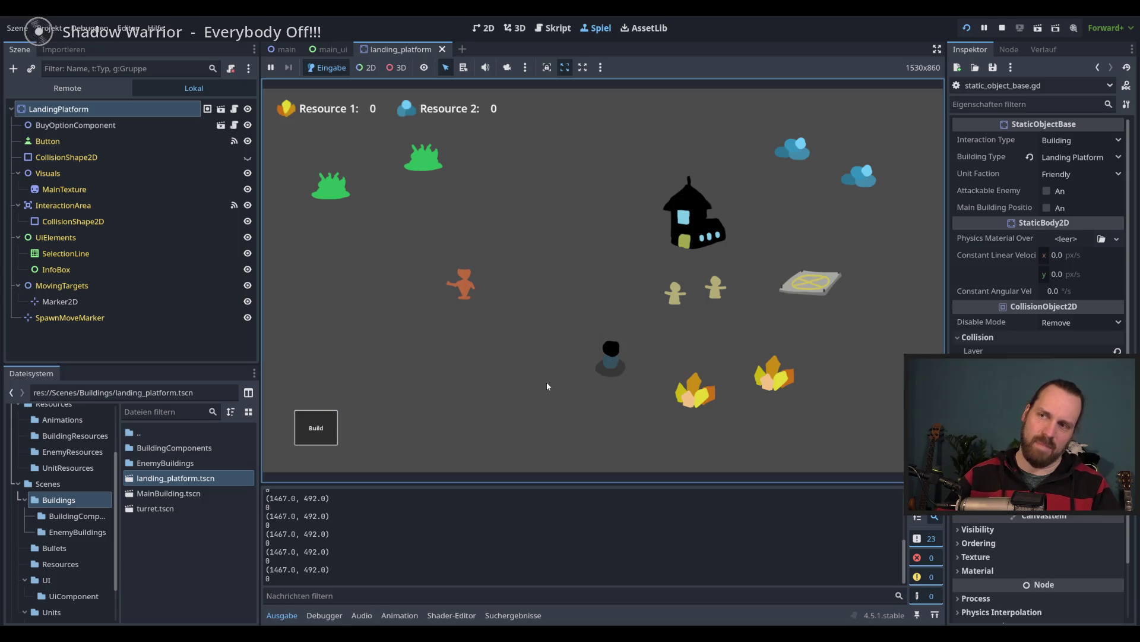
{"action": "left_click", "coordinate": [390, 248]}
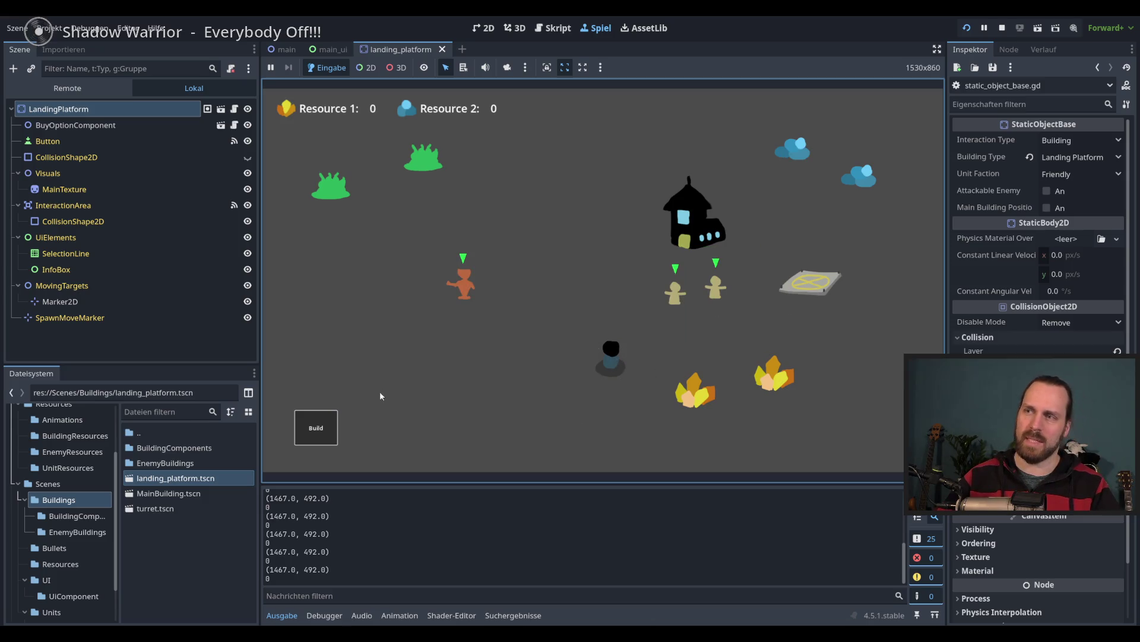
{"action": "left_click", "coordinate": [316, 427]}
{"action": "left_click", "coordinate": [487, 384]}
{"action": "left_click", "coordinate": [726, 295]}
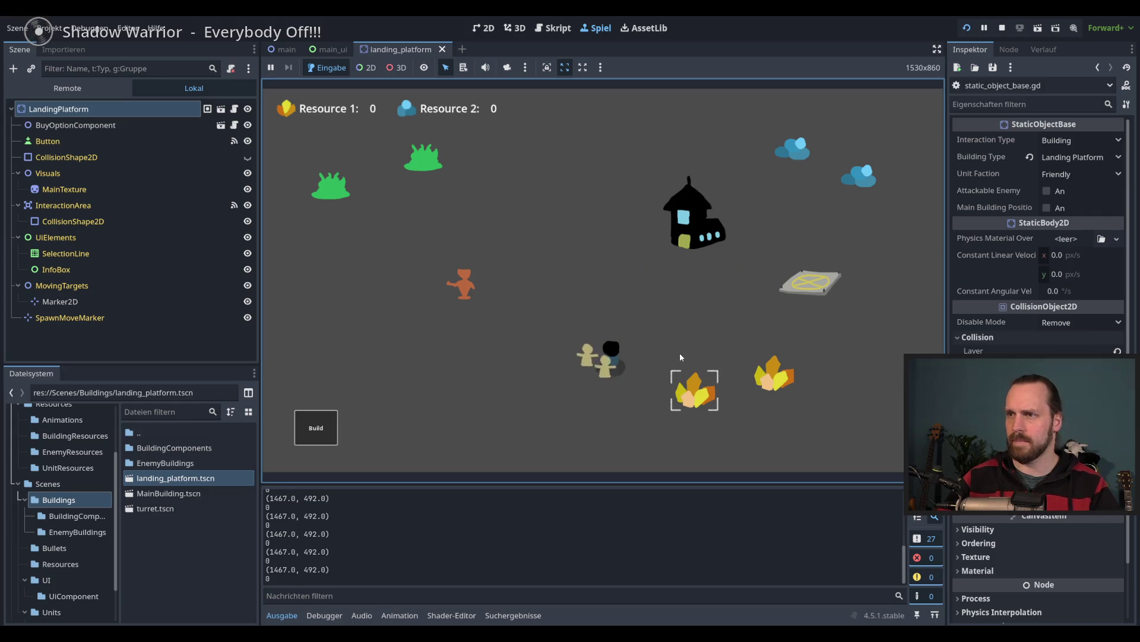
{"action": "left_click", "coordinate": [590, 357]}
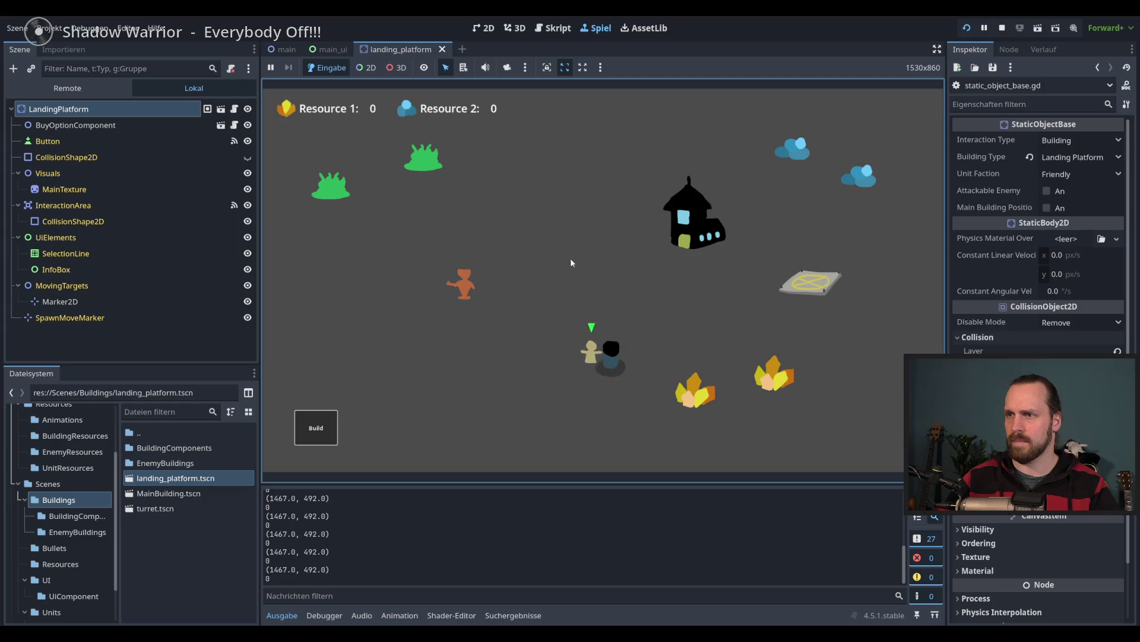
- Buy several units at the landing platform and move the new laser dudes up and left
{"action": "left_click", "coordinate": [782, 272]}
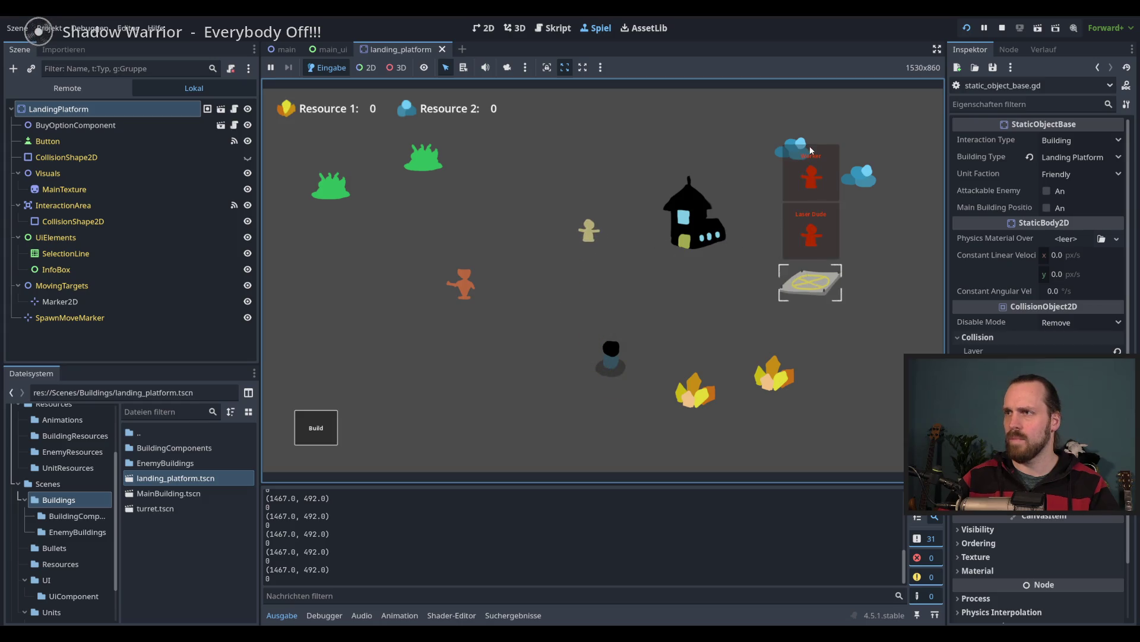
{"action": "left_click", "coordinate": [811, 184]}
{"action": "left_click", "coordinate": [815, 236]}
{"action": "left_click", "coordinate": [815, 236]}
{"action": "left_click", "coordinate": [814, 237]}
{"action": "left_click", "coordinate": [811, 199]}
{"action": "left_click", "coordinate": [811, 199]}
{"action": "left_click", "coordinate": [811, 199]}
{"action": "left_click", "coordinate": [810, 200]}
{"action": "left_click_drag", "start_coordinate": [867, 362], "coordinate": [705, 217]}
{"action": "right_click", "coordinate": [667, 301]}
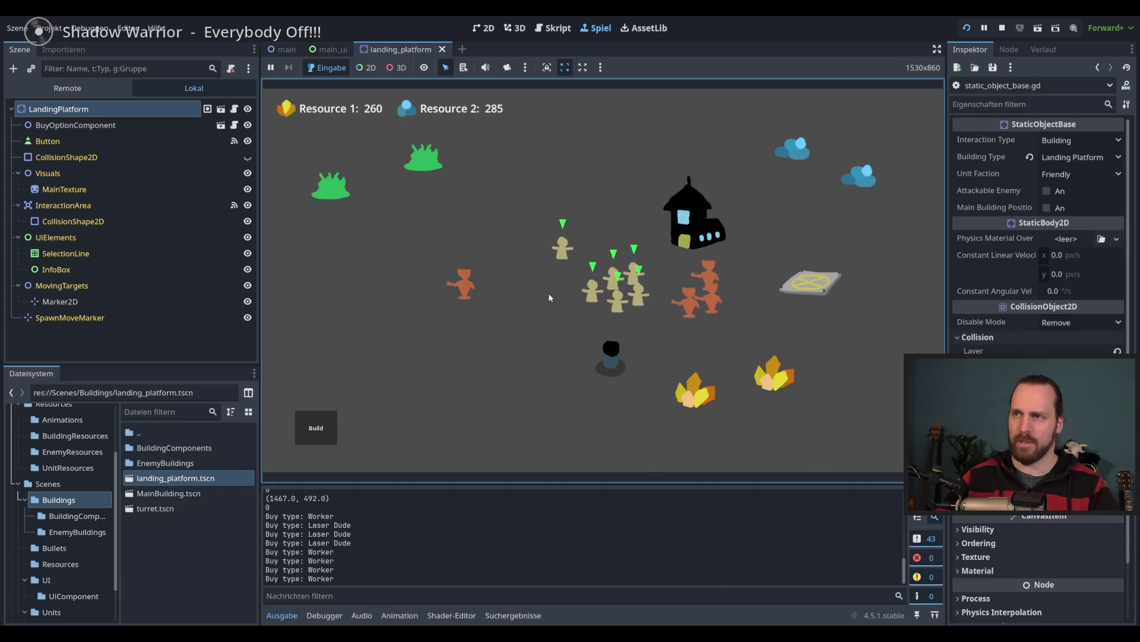
{"action": "double_click", "coordinate": [643, 292]}
{"action": "right_click", "coordinate": [540, 261]}
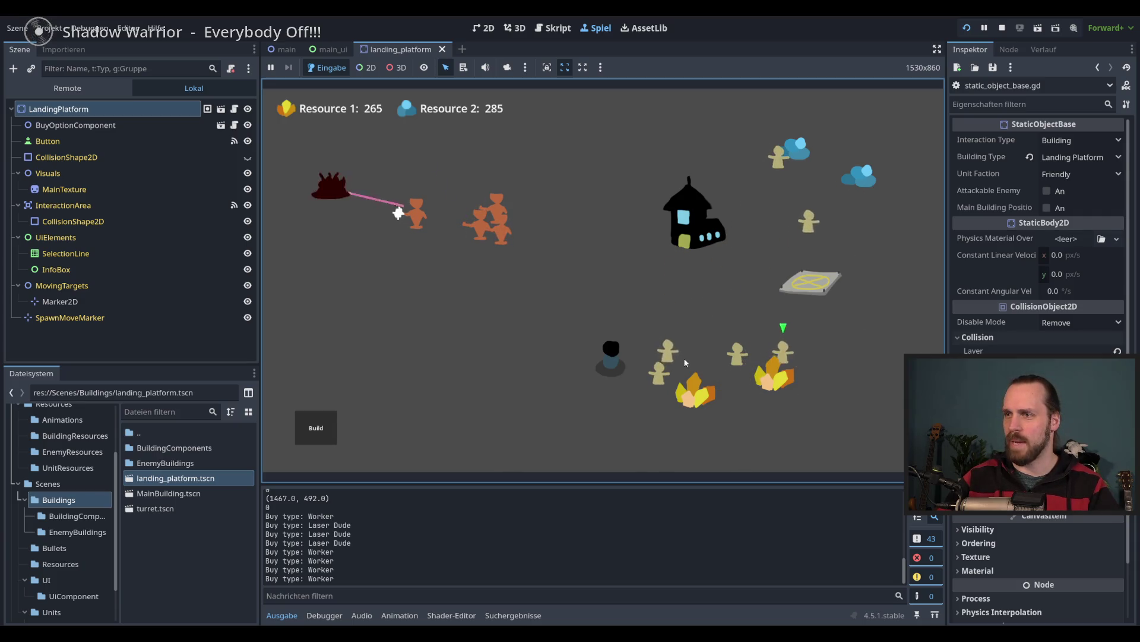
- Switch between the build menu and the platform's buy menu repeatedly, then stop the game with F8
{"action": "left_click", "coordinate": [838, 287]}
{"action": "left_click", "coordinate": [843, 288]}
{"action": "left_click", "coordinate": [831, 285]}
{"action": "left_click", "coordinate": [316, 427]}
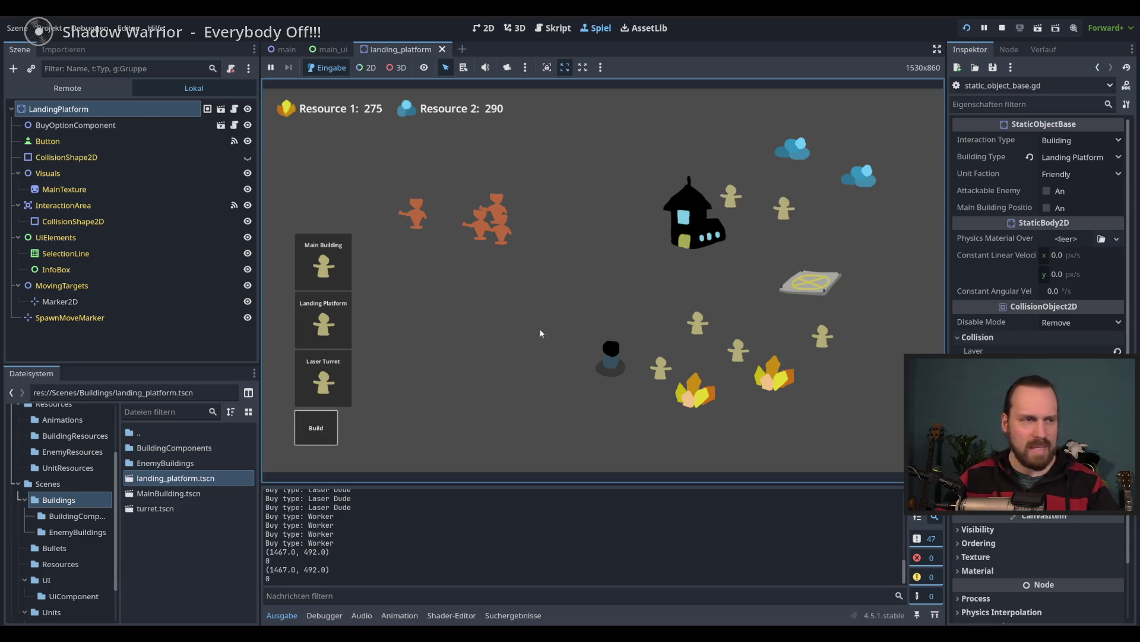
{"action": "left_click", "coordinate": [790, 288]}
{"action": "left_click", "coordinate": [648, 326]}
{"action": "left_click", "coordinate": [824, 283]}
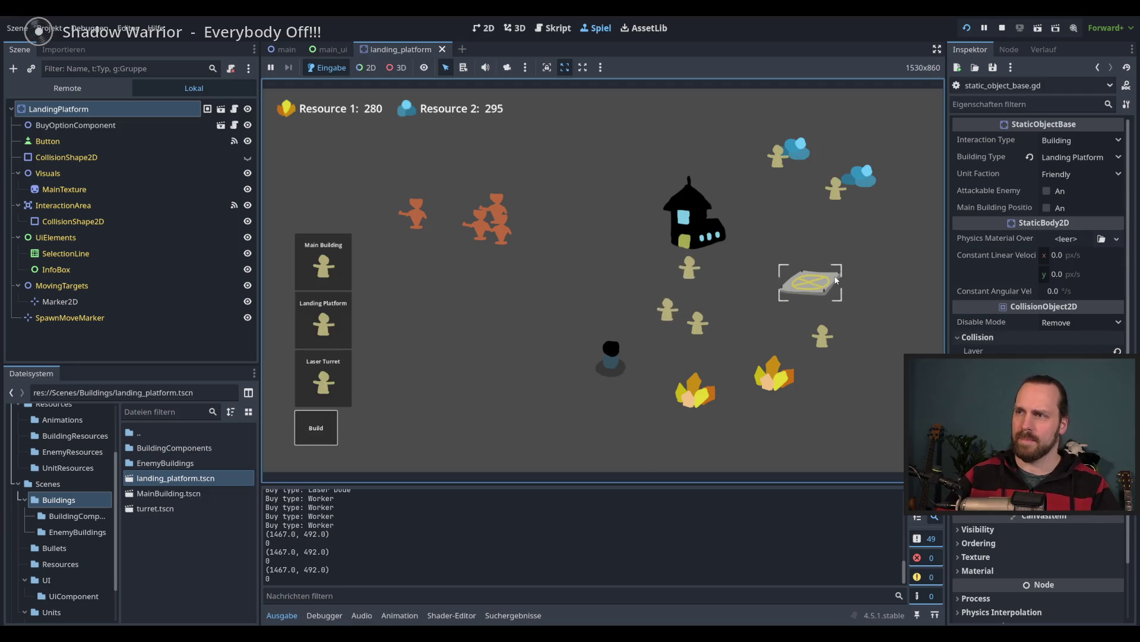
{"action": "left_click", "coordinate": [864, 299]}
{"action": "left_click", "coordinate": [329, 437]}
{"action": "left_click", "coordinate": [810, 276]}
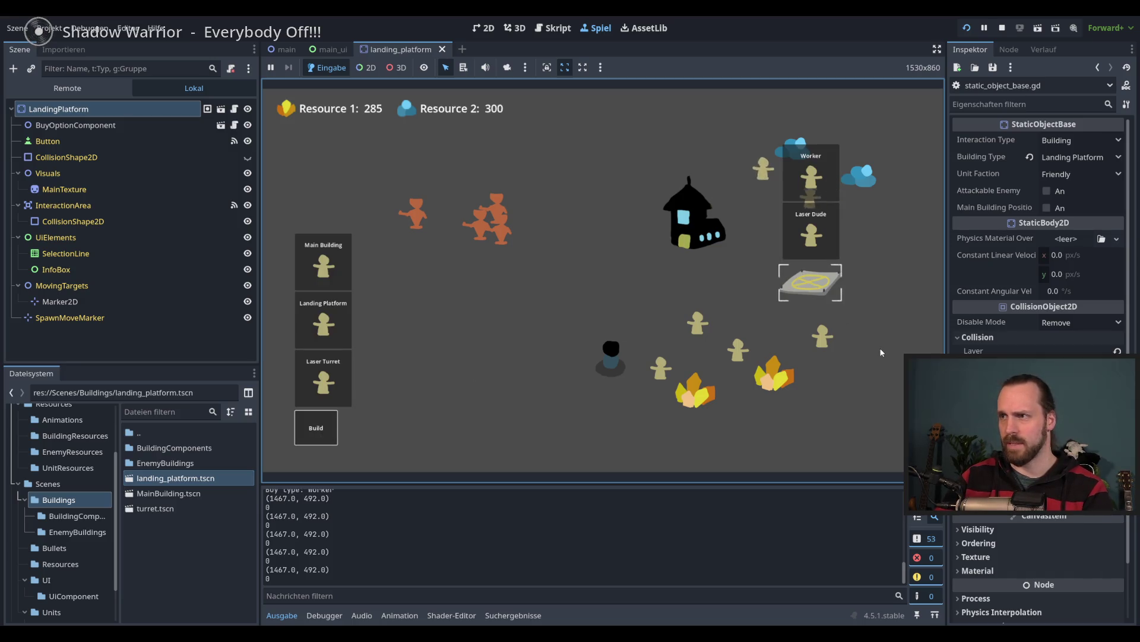
{"action": "key", "text": "F8"}
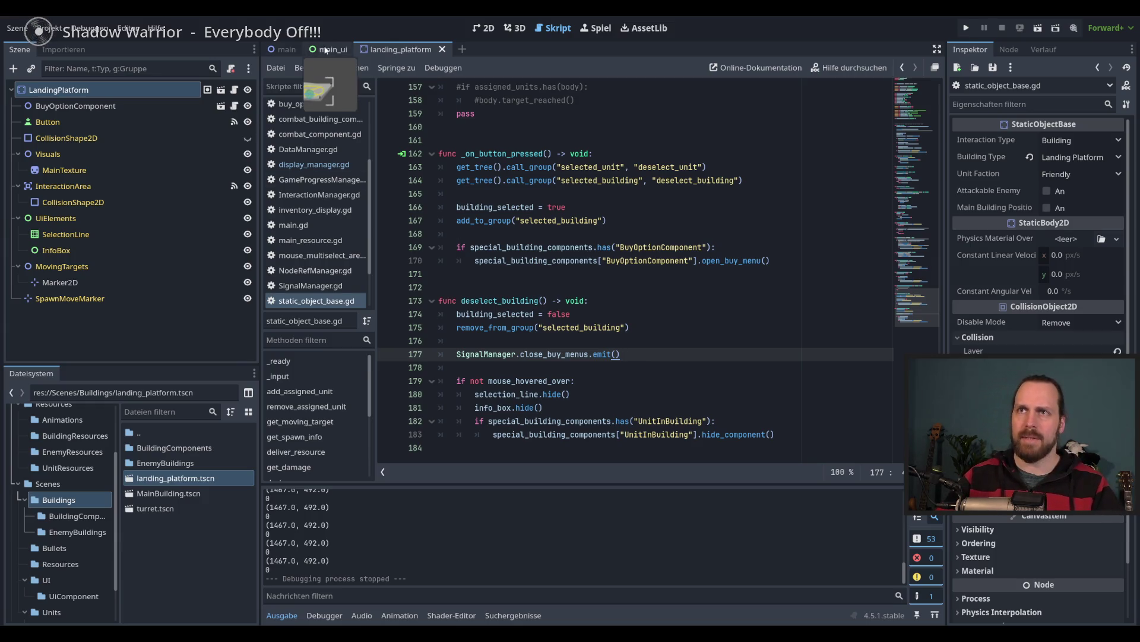
- Insert SignalManager.close_buy_menus.emit() on line 21 of on_open_buy_menu in display_manager.gd, then run the game
{"action": "left_click", "coordinate": [330, 164]}
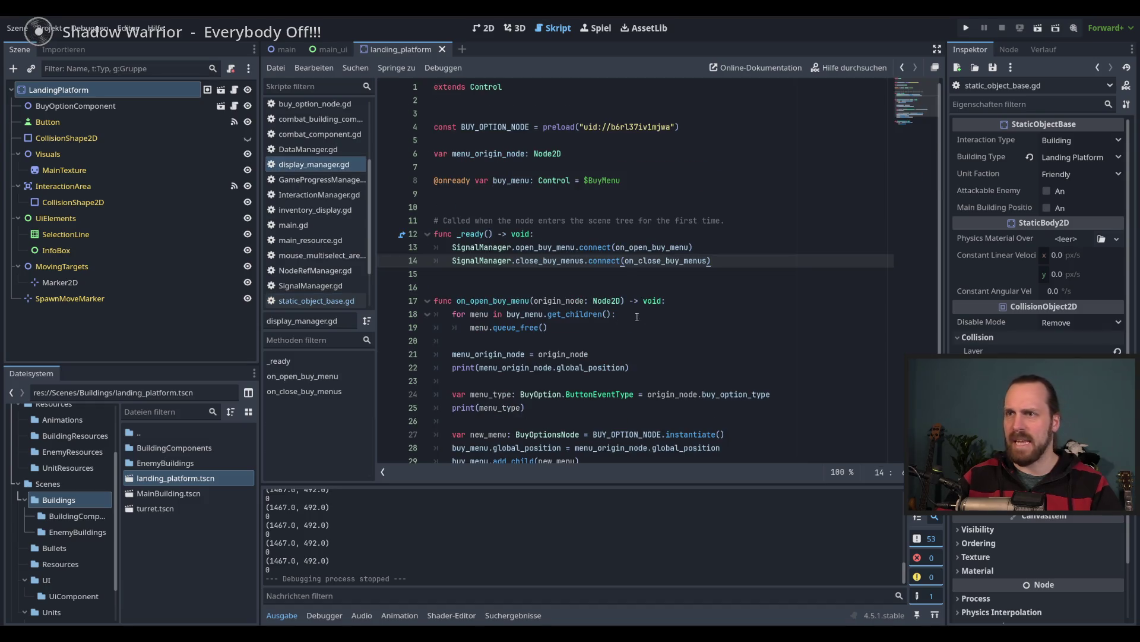
{"action": "scroll", "coordinate": [633, 316], "scroll_direction": "down", "scroll_amount": 2}
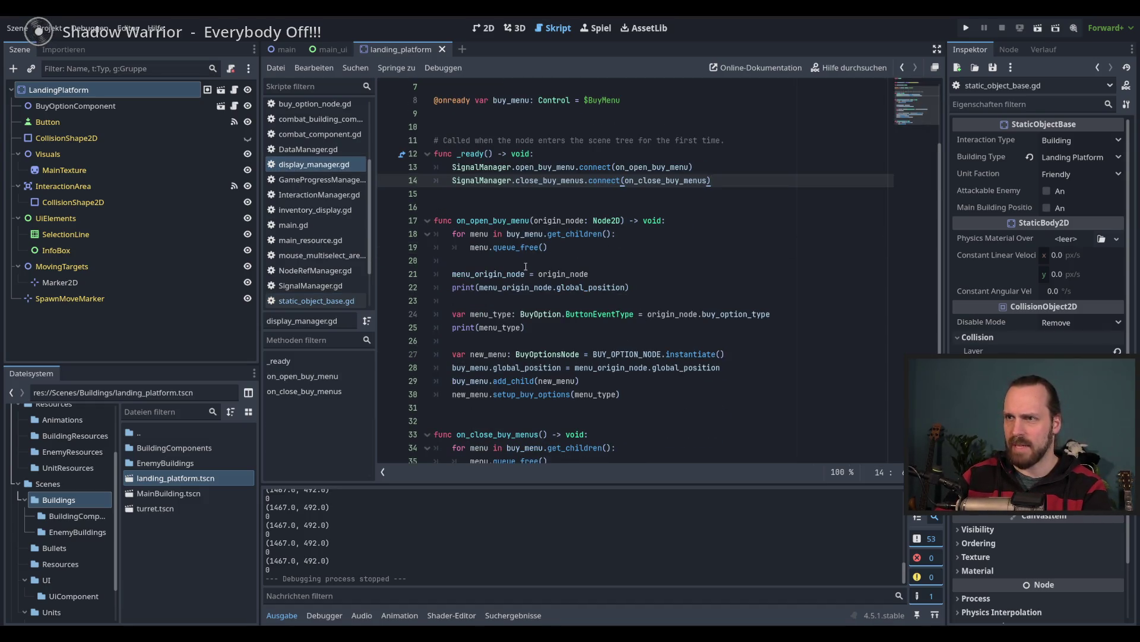
{"action": "left_click", "coordinate": [574, 257]}
{"action": "key", "text": "Return"}
{"action": "key", "text": "Return"}
{"action": "key", "text": "Up"}
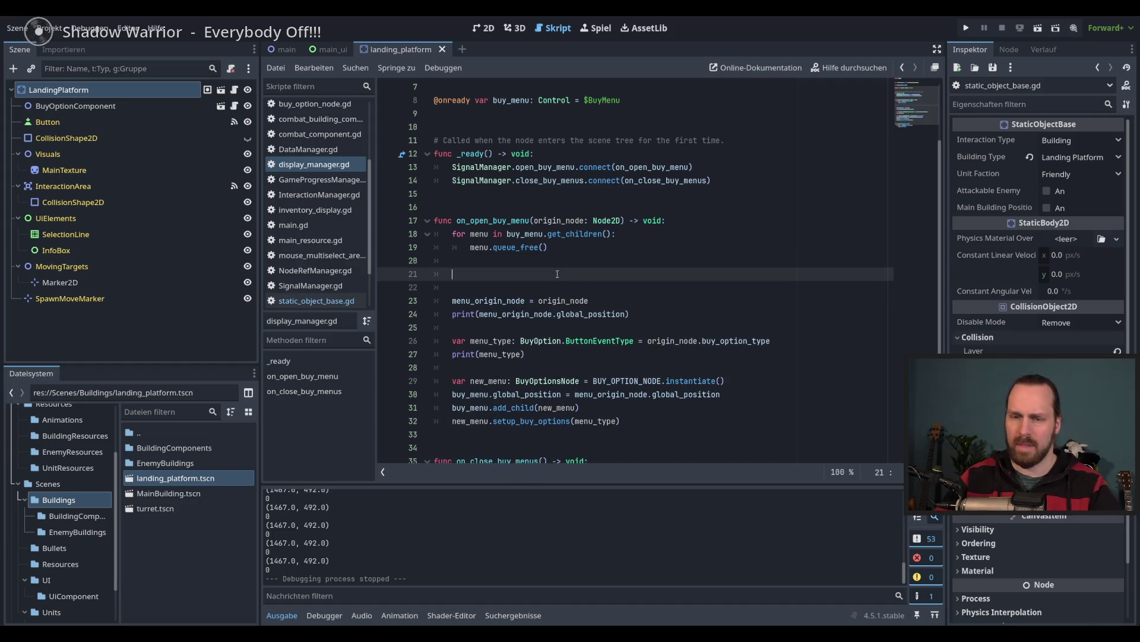
{"action": "type", "text": "SignalManager."}
{"action": "key", "text": "Return"}
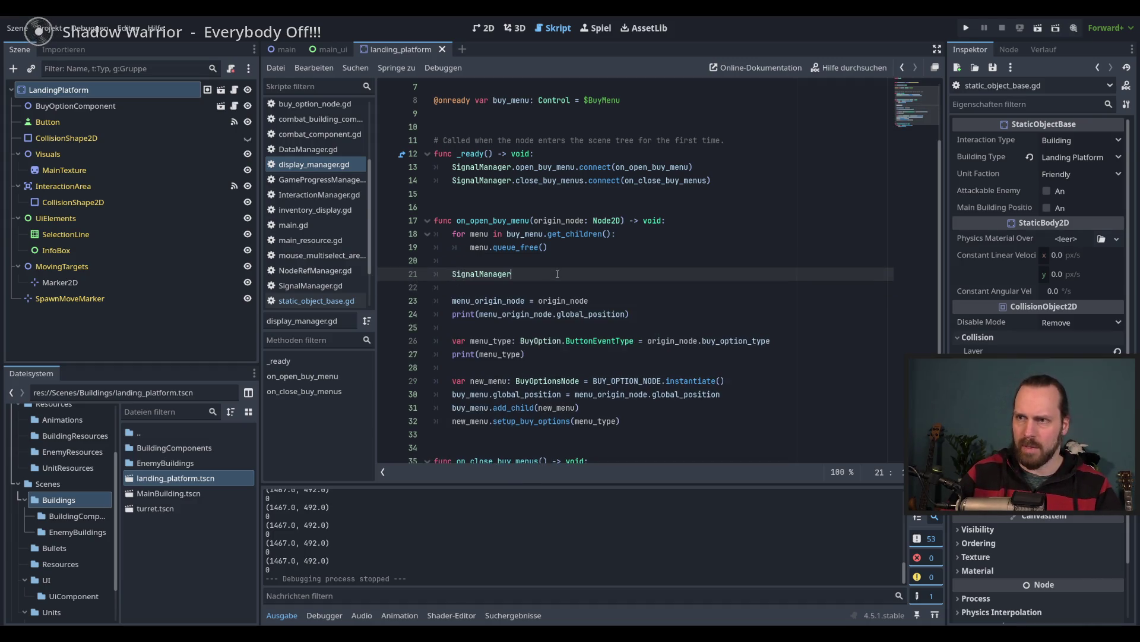
{"action": "type", "text": ".cl"}
{"action": "key", "text": "Return"}
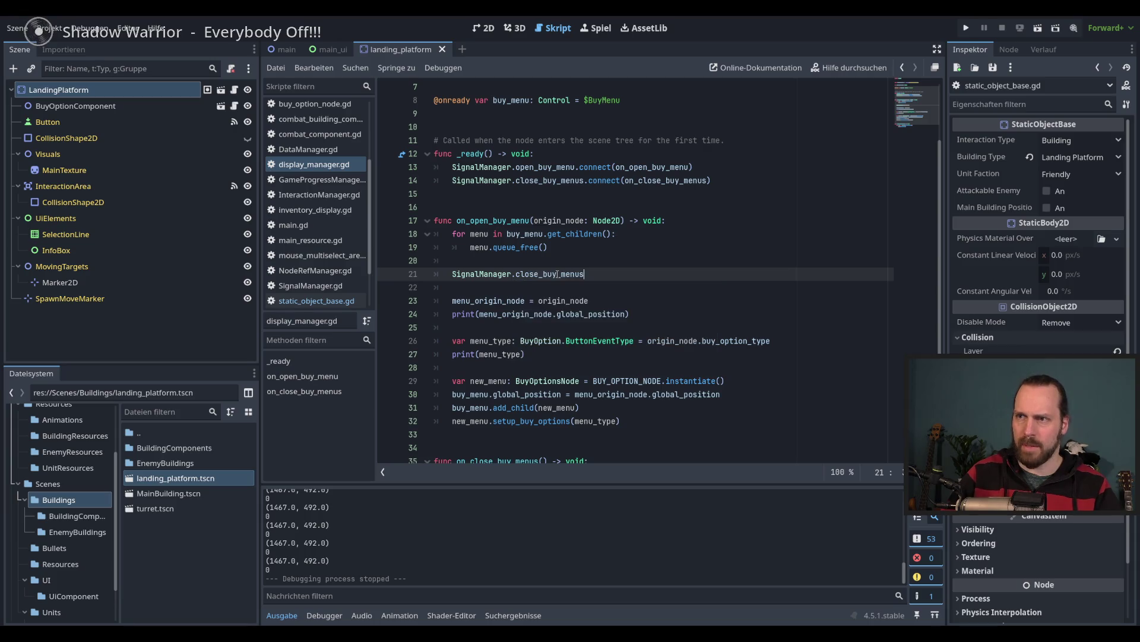
{"action": "type", "text": ".emit"}
{"action": "key", "text": "Return"}
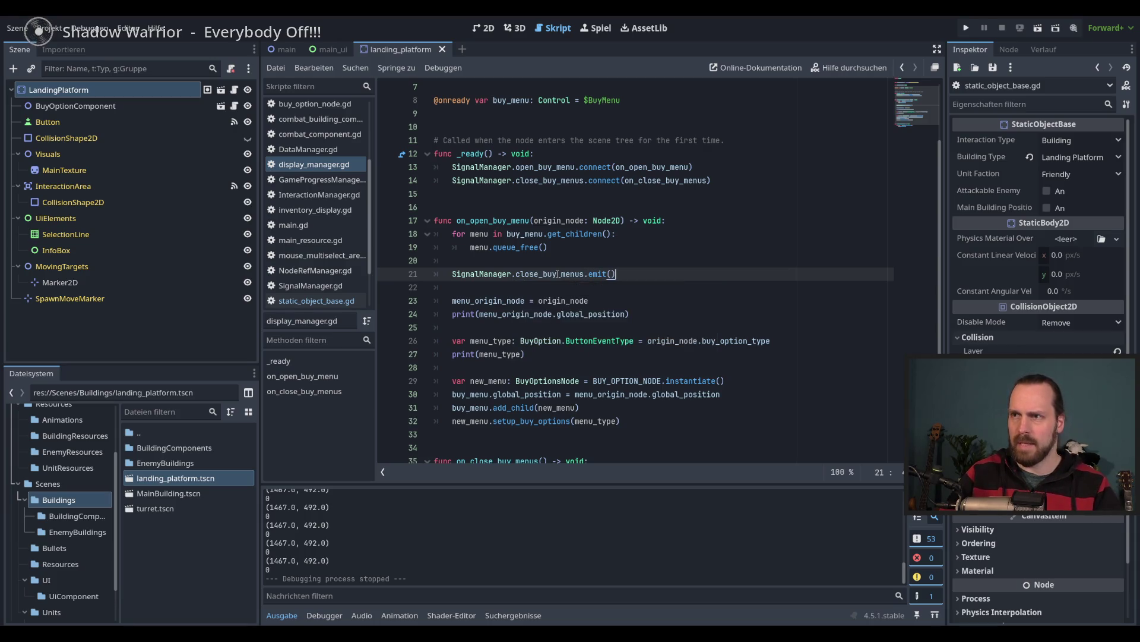
{"action": "key", "text": "F5"}
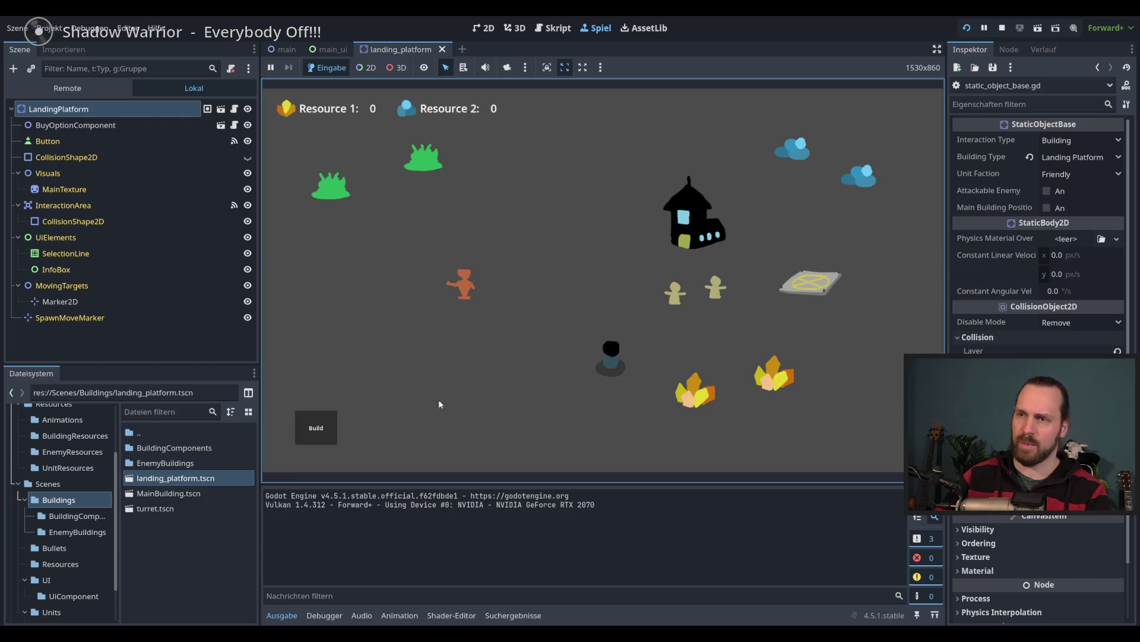
- Toggle between the landing platform's buy menu and the build menu several times
{"action": "left_click", "coordinate": [804, 288]}
{"action": "left_click", "coordinate": [320, 429]}
{"action": "left_click", "coordinate": [808, 288]}
{"action": "left_click", "coordinate": [325, 431]}
{"action": "left_click", "coordinate": [325, 432]}
{"action": "left_click", "coordinate": [325, 432]}
{"action": "left_click", "coordinate": [814, 285]}
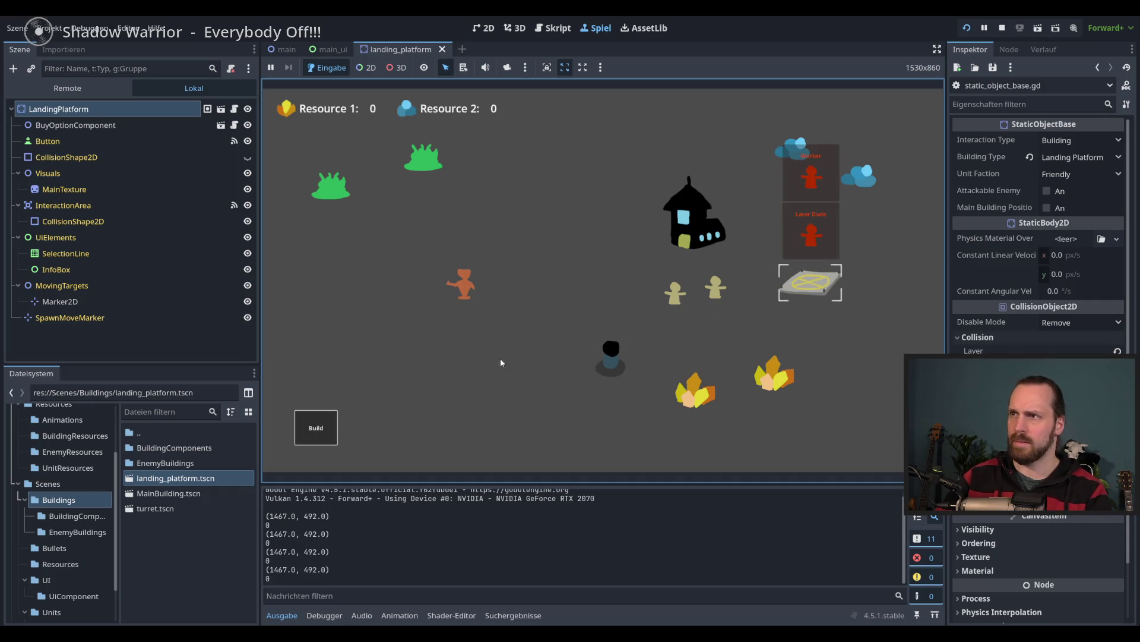
{"action": "left_click", "coordinate": [538, 382]}
{"action": "left_click", "coordinate": [819, 287]}
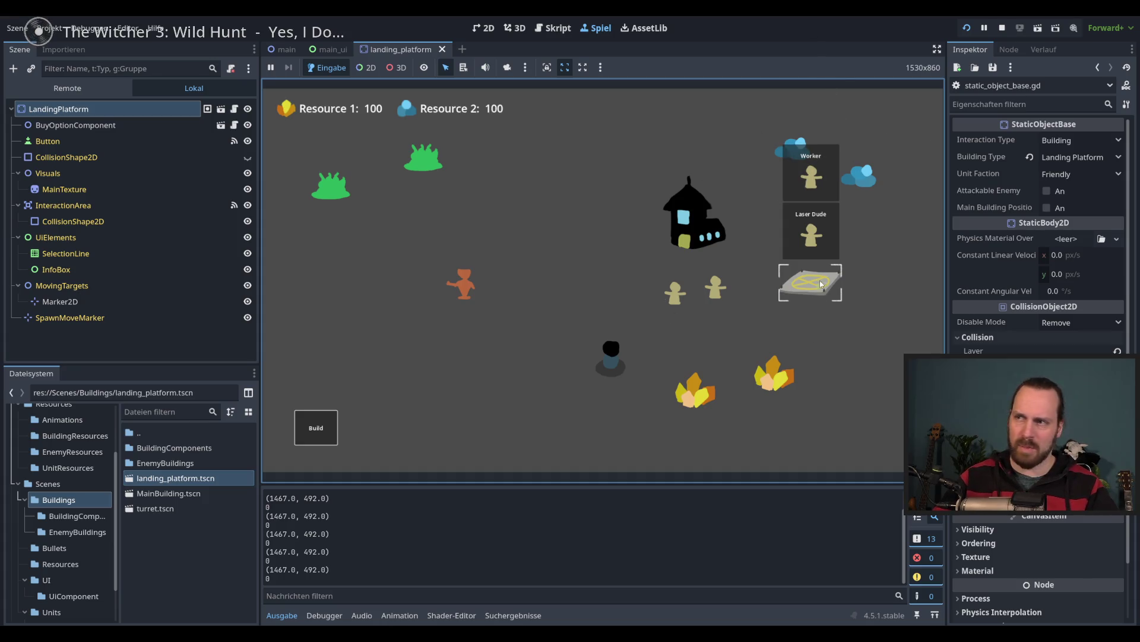
- Buy a Laser Dude and a Worker at the landing platform, then click empty ground to close its menu
{"action": "left_click", "coordinate": [811, 232]}
{"action": "left_click", "coordinate": [810, 175]}
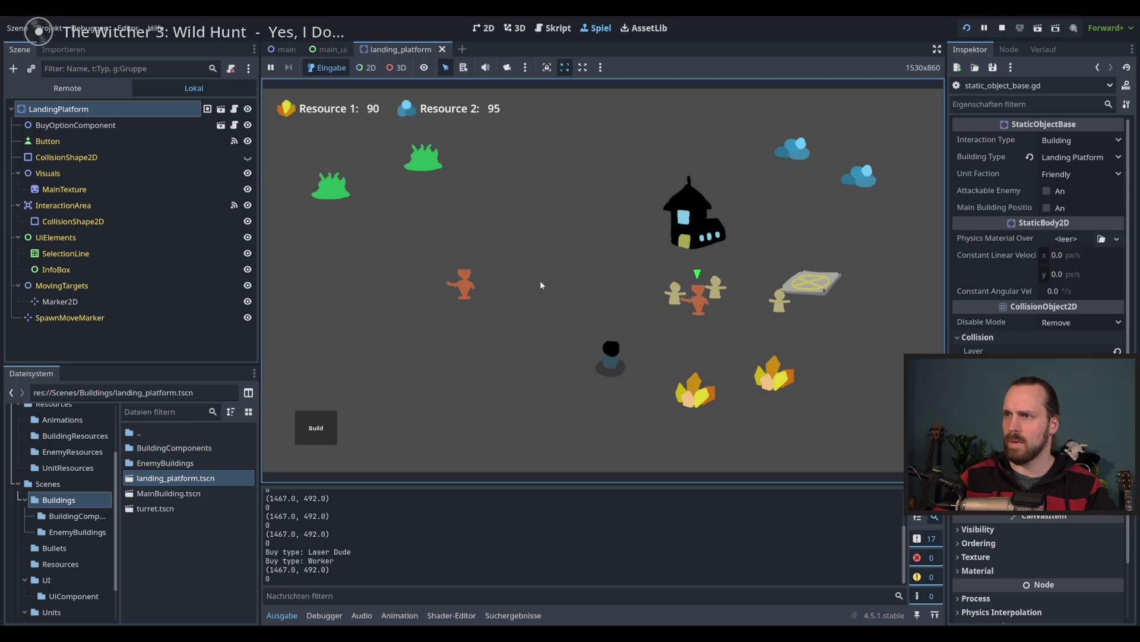
{"action": "mouse_move", "coordinate": [820, 290]}
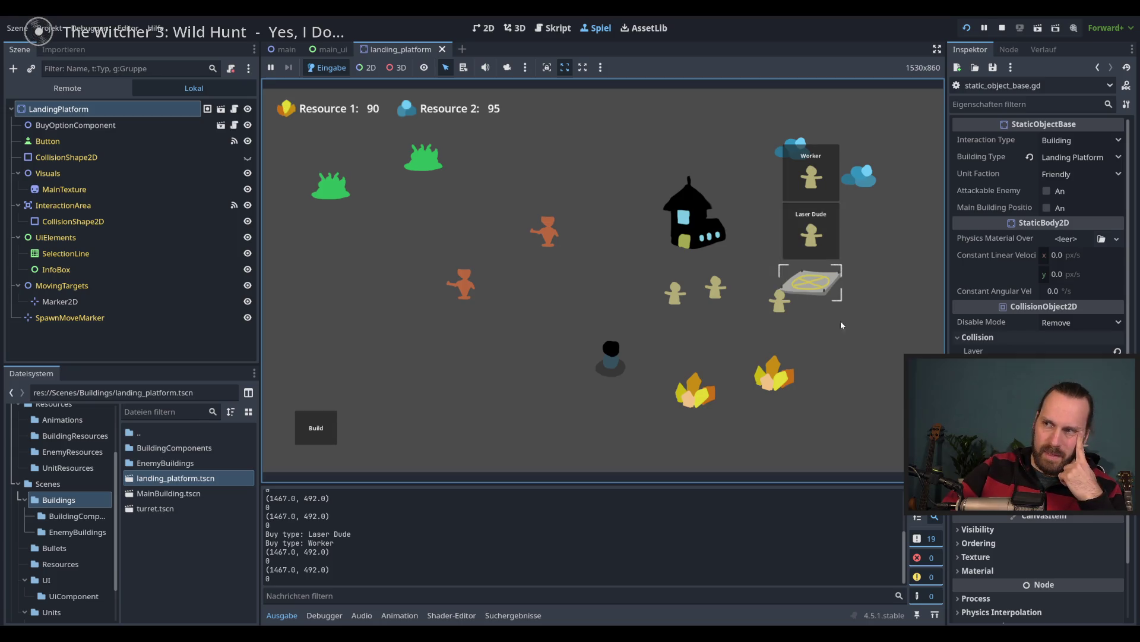
{"action": "left_click", "coordinate": [769, 322]}
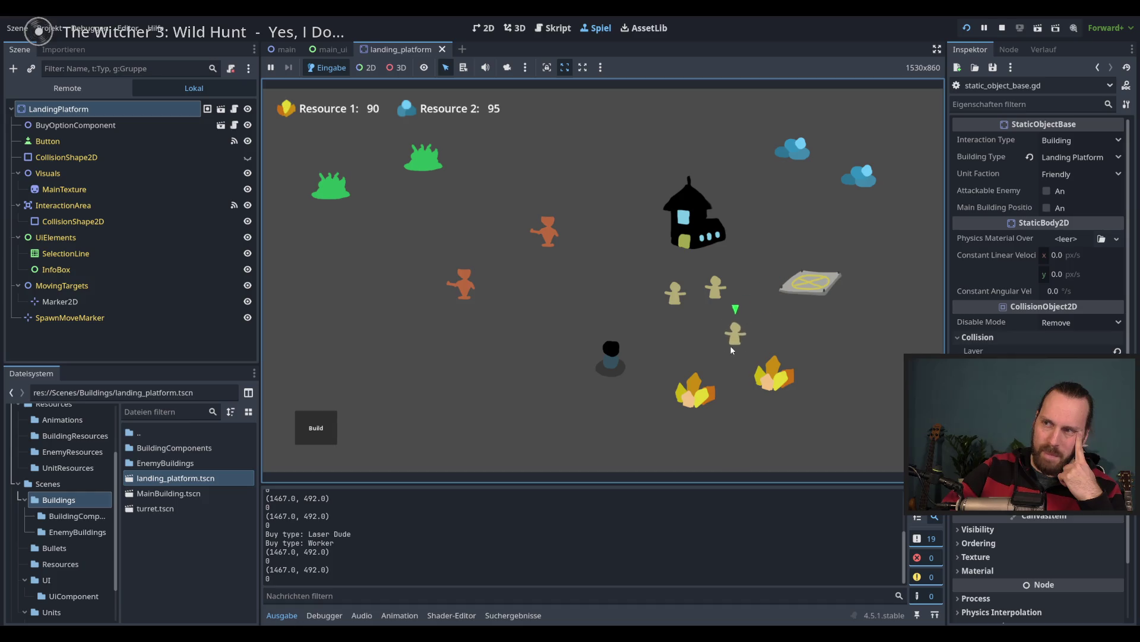
- Send one worker to the blue resource and another to the yellow resource
{"action": "left_click", "coordinate": [736, 334]}
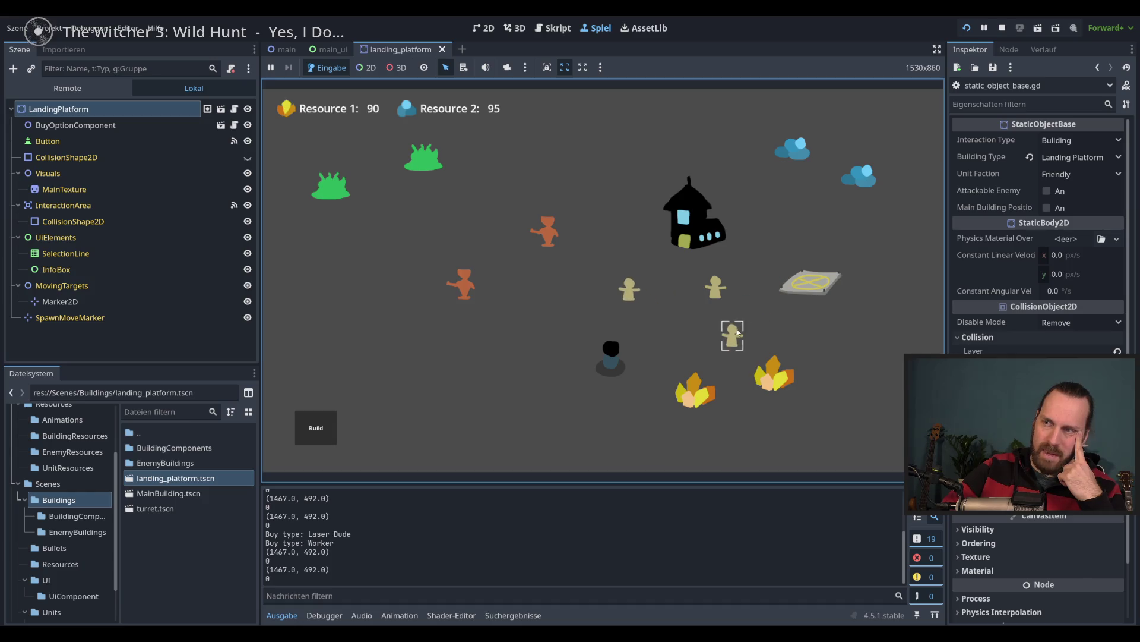
{"action": "left_click", "coordinate": [695, 338]}
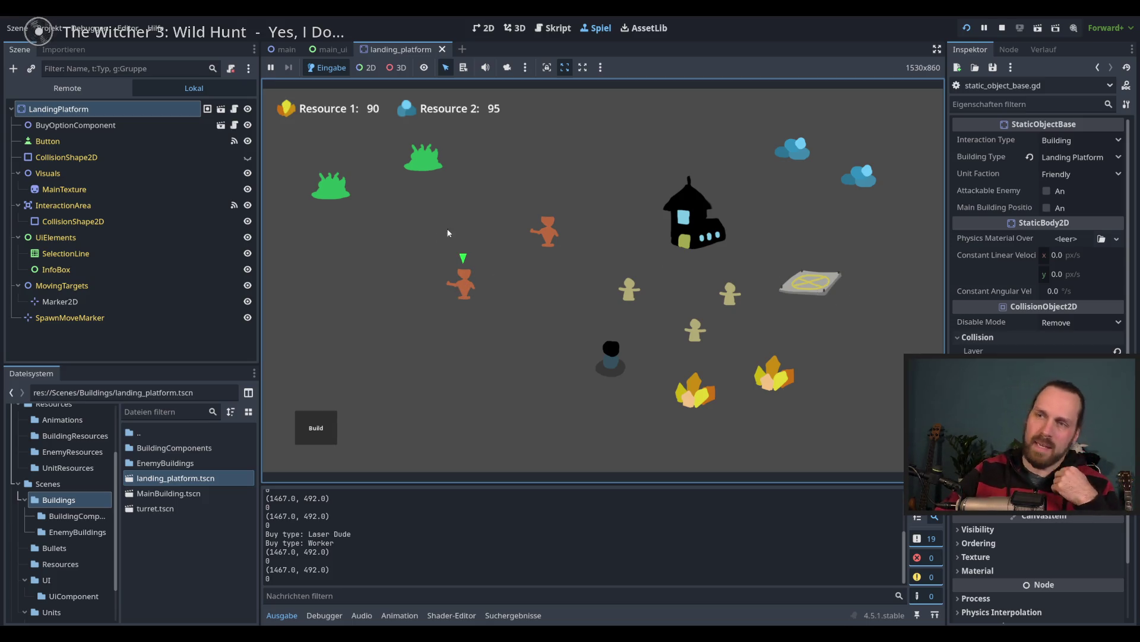
{"action": "left_click", "coordinate": [475, 296]}
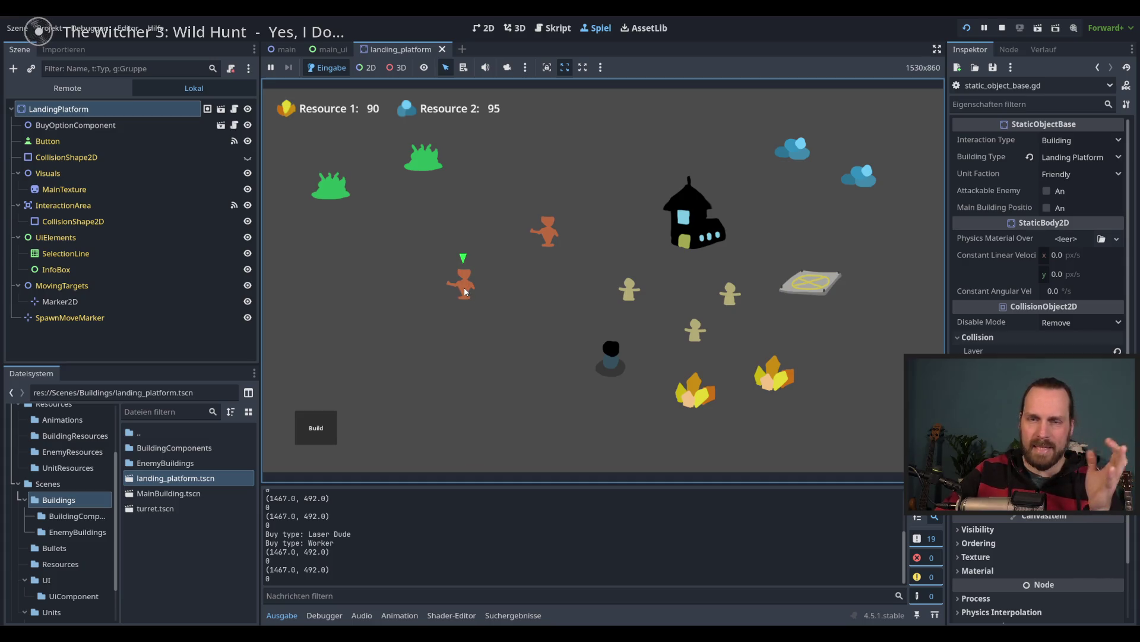
{"action": "left_click", "coordinate": [730, 292]}
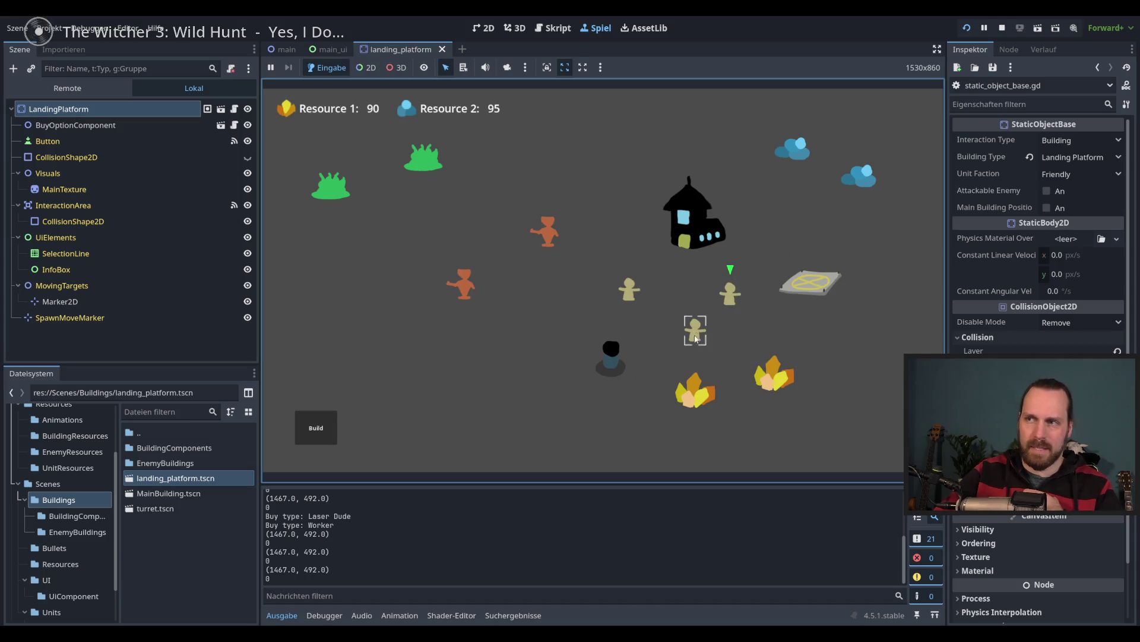
{"action": "right_click", "coordinate": [866, 189]}
{"action": "left_click", "coordinate": [629, 291]}
{"action": "left_click", "coordinate": [697, 335]}
{"action": "right_click", "coordinate": [774, 374]}
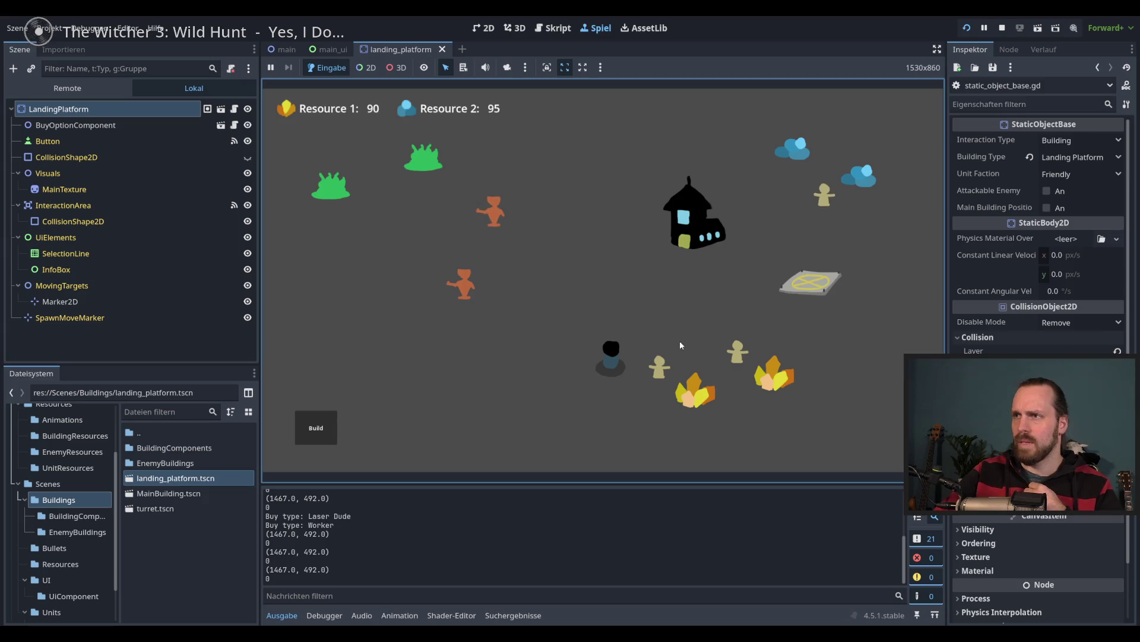
- Box-select the orange unit and order it up to attack the green resource
{"action": "left_click_drag", "start_coordinate": [458, 267], "coordinate": [509, 324]}
{"action": "right_click", "coordinate": [459, 220]}
{"action": "right_click", "coordinate": [434, 167]}
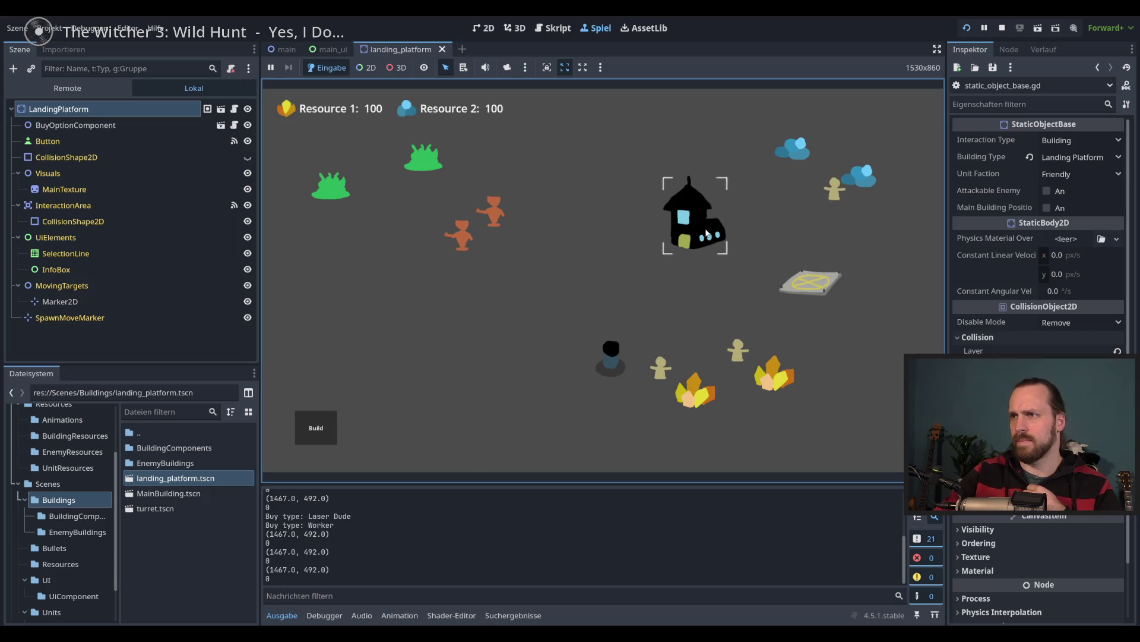
- Check the landing platform's buy menu closes on unit selection, and buy a Laser Dude
{"action": "left_click", "coordinate": [818, 279]}
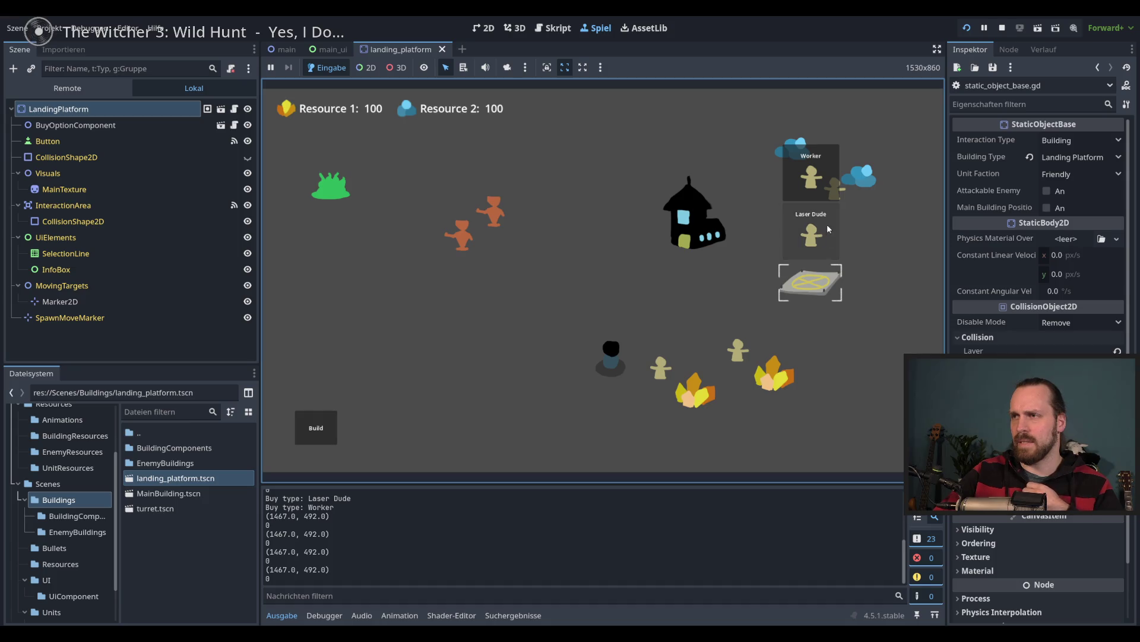
{"action": "left_click", "coordinate": [455, 249]}
{"action": "right_click", "coordinate": [404, 298]}
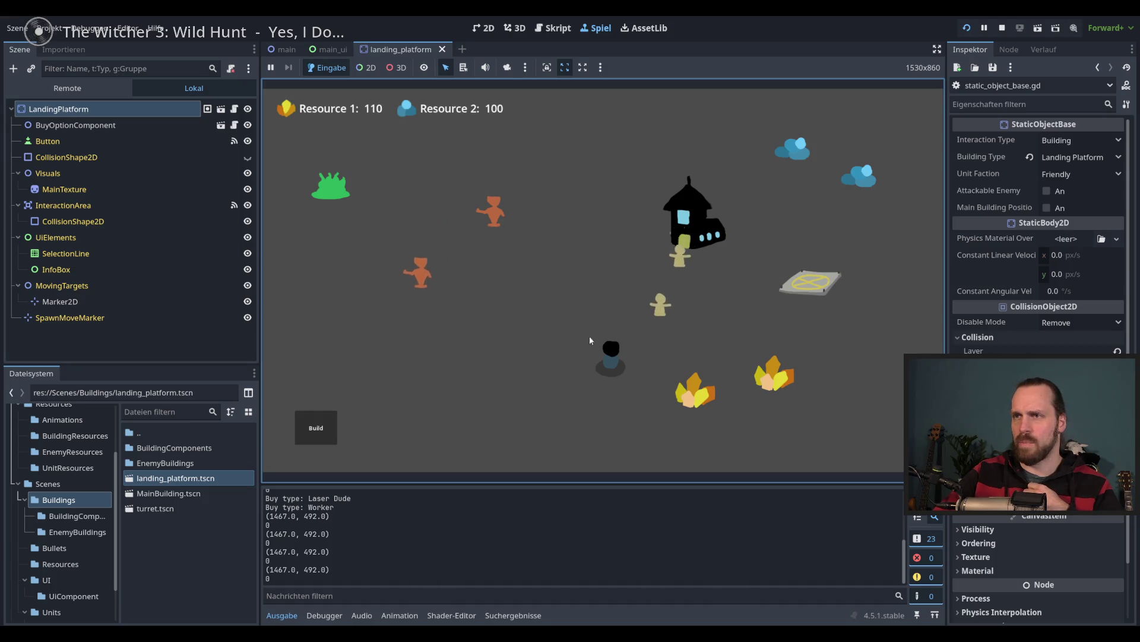
{"action": "left_click", "coordinate": [811, 282]}
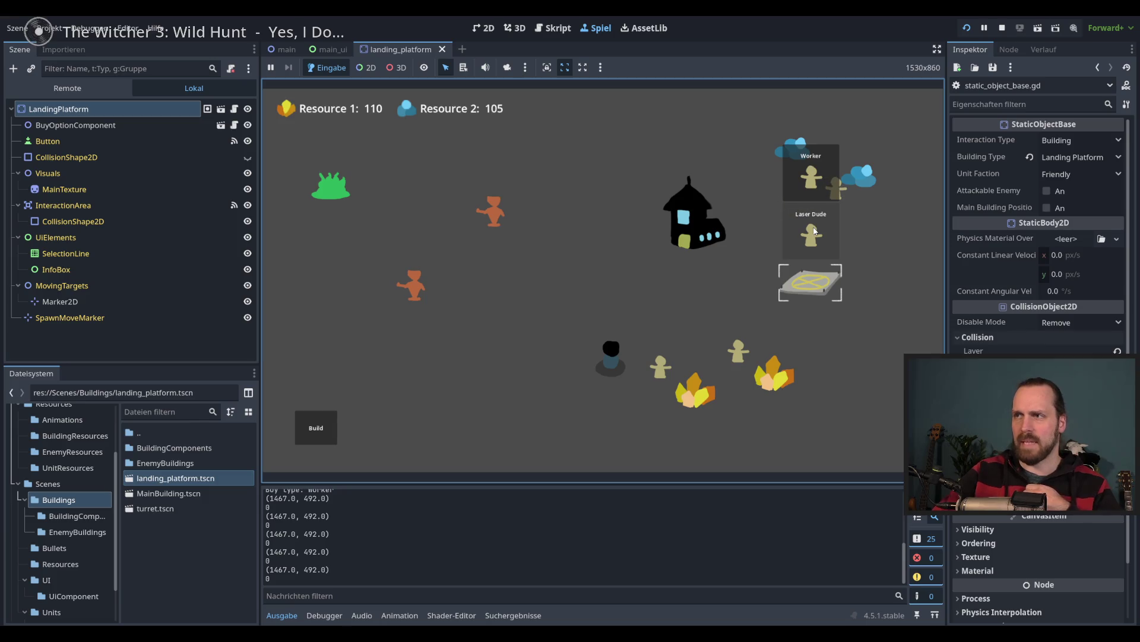
{"action": "left_click", "coordinate": [812, 233]}
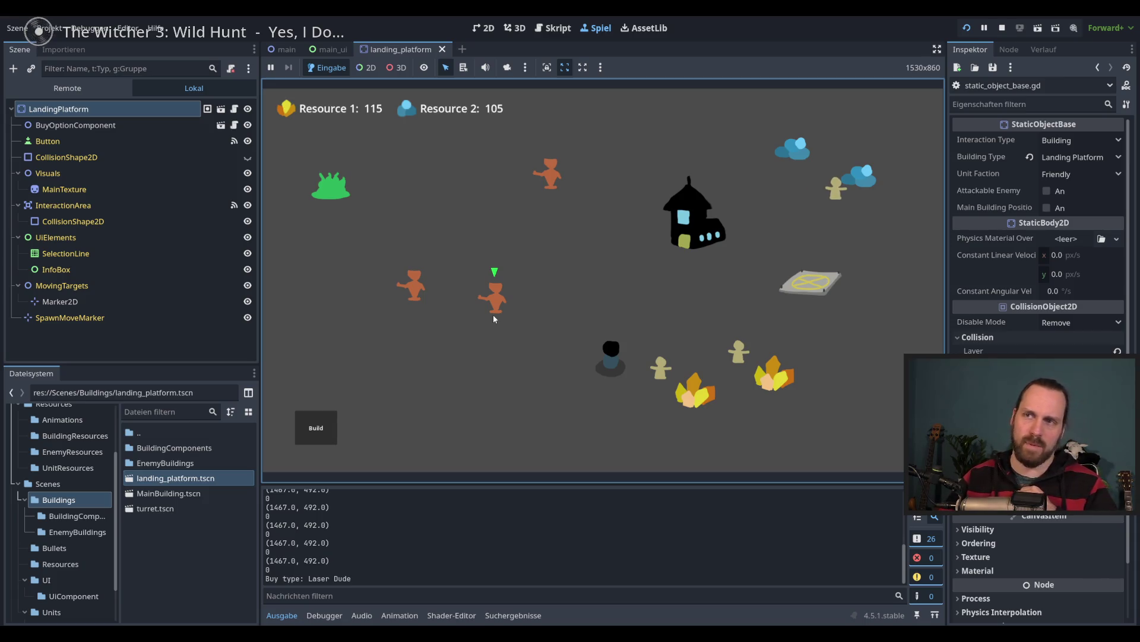
{"action": "left_click", "coordinate": [543, 281]}
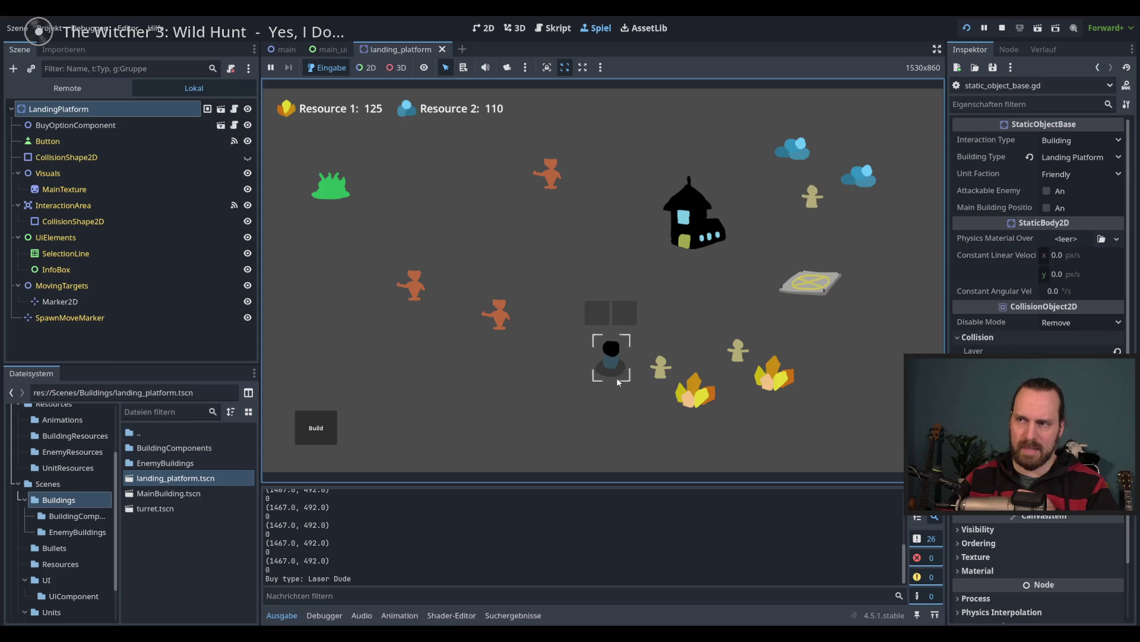
{"action": "left_click", "coordinate": [494, 326]}
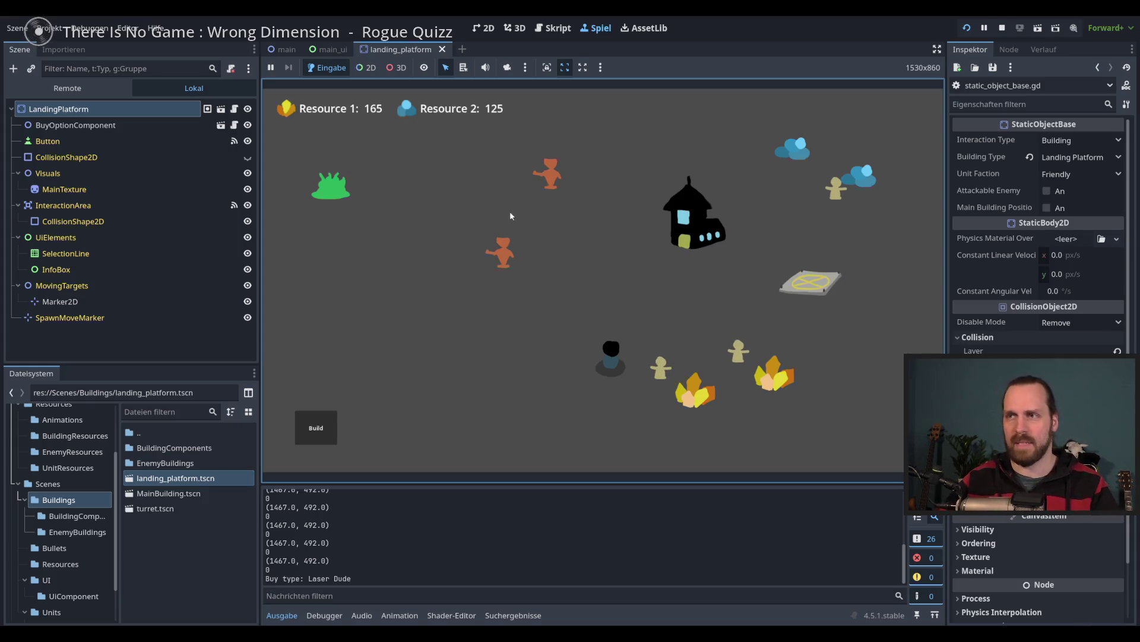
- Select units, then test whether selecting the landing platform closes the building list
{"action": "left_click", "coordinate": [609, 347]}
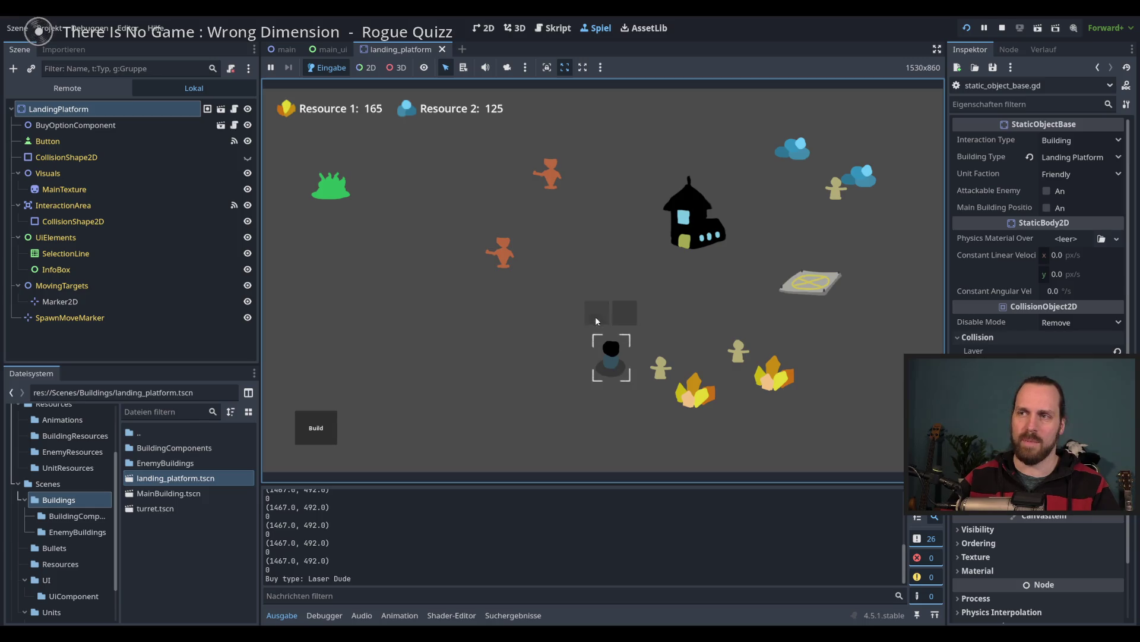
{"action": "left_click", "coordinate": [600, 244]}
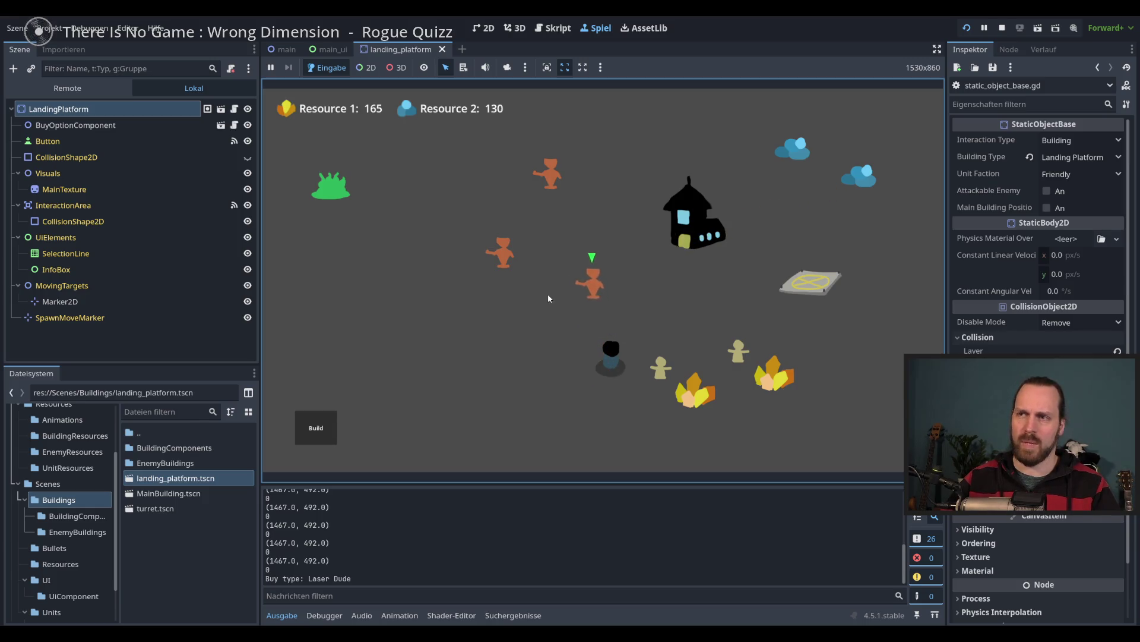
{"action": "left_click", "coordinate": [505, 248]}
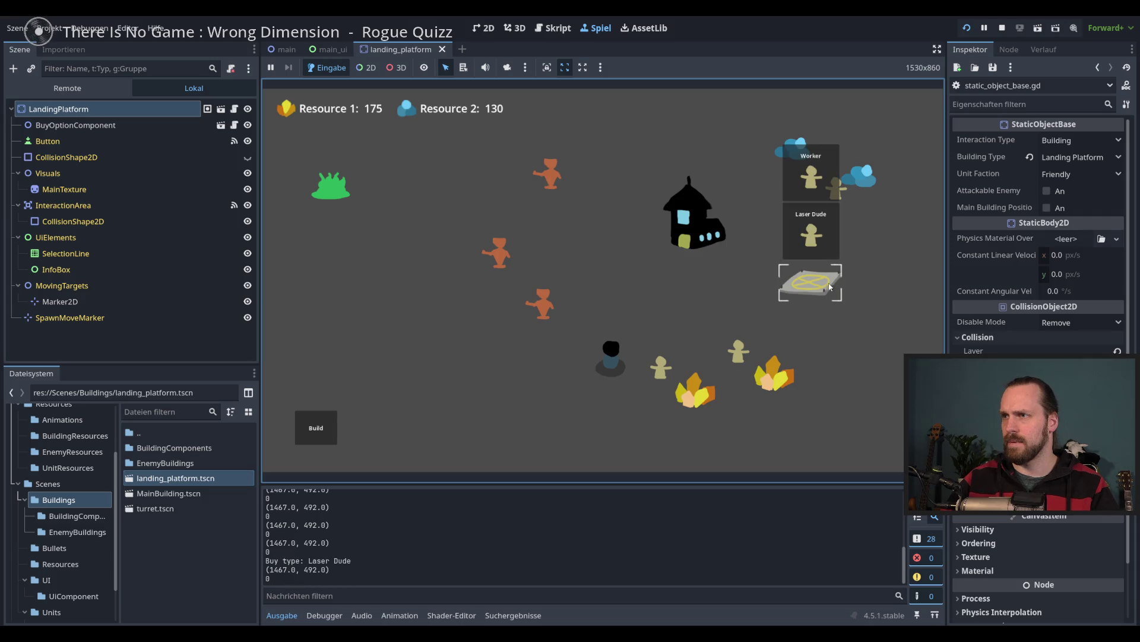
{"action": "left_click", "coordinate": [319, 428]}
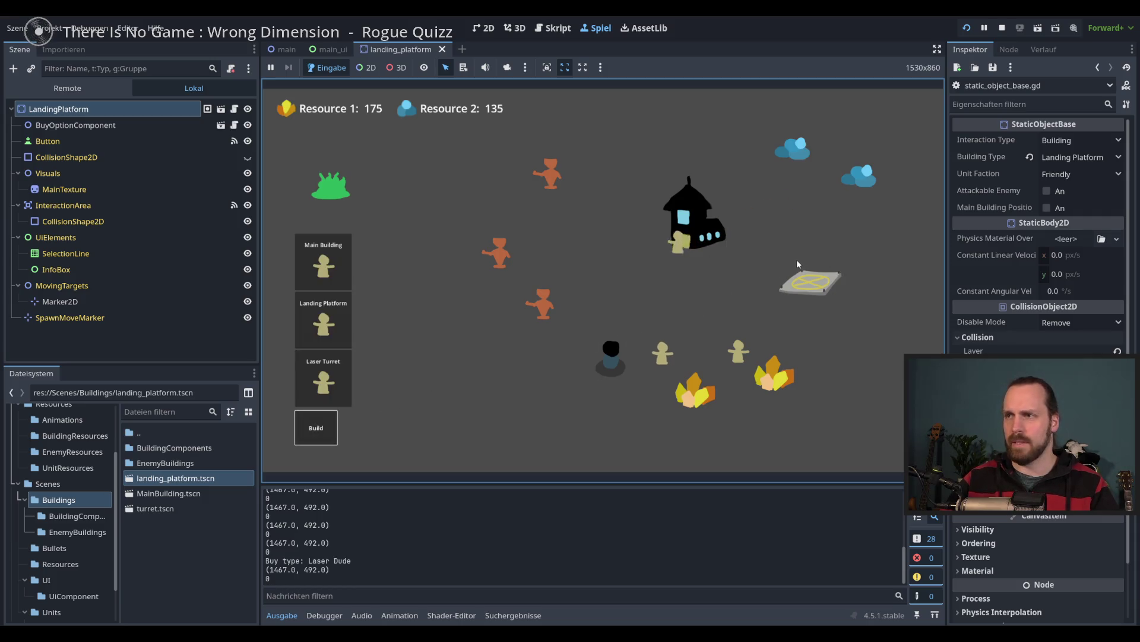
{"action": "left_click", "coordinate": [810, 282]}
{"action": "left_click", "coordinate": [316, 428]}
{"action": "left_click", "coordinate": [445, 330]}
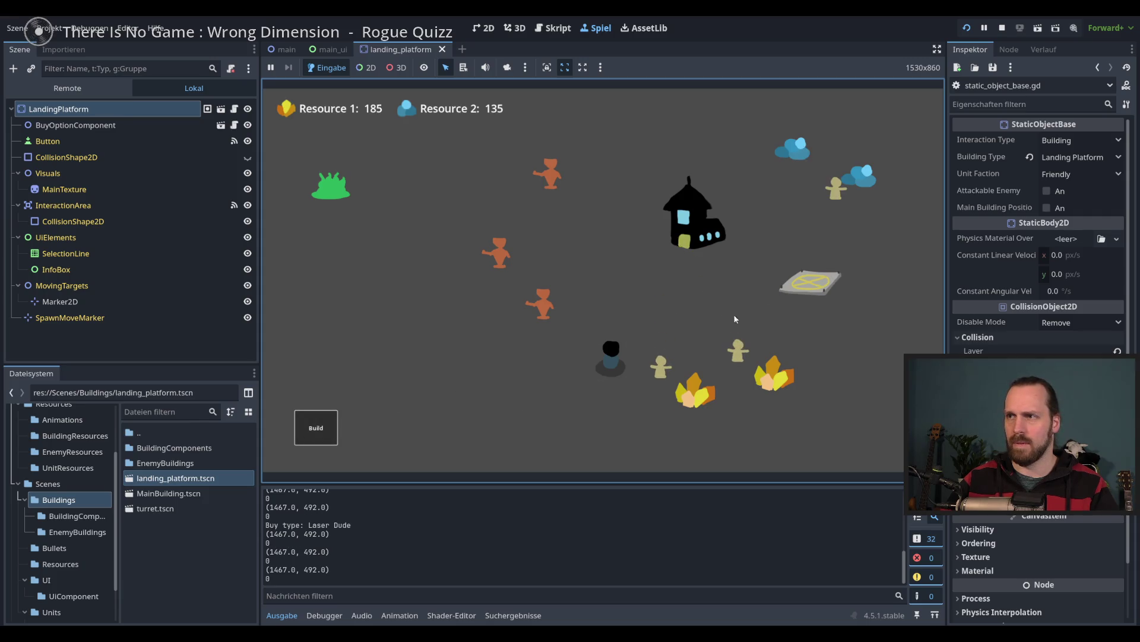
- Test the building list against platform, empty-ground and unit clicks, then stop the game with F8
{"action": "left_click", "coordinate": [315, 428]}
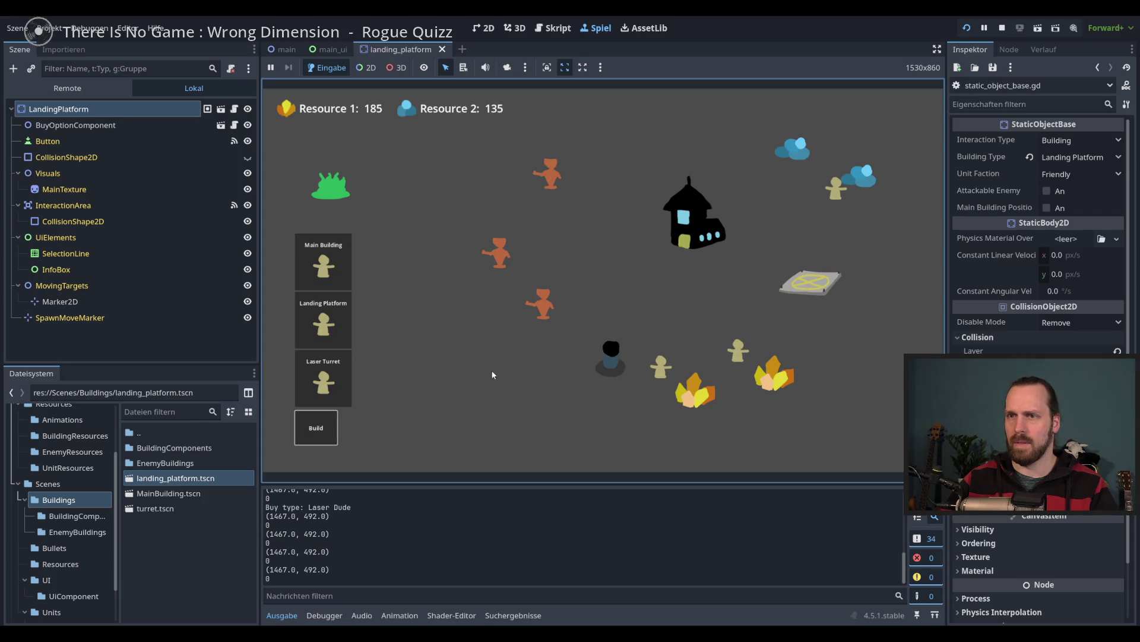
{"action": "left_click", "coordinate": [811, 282]}
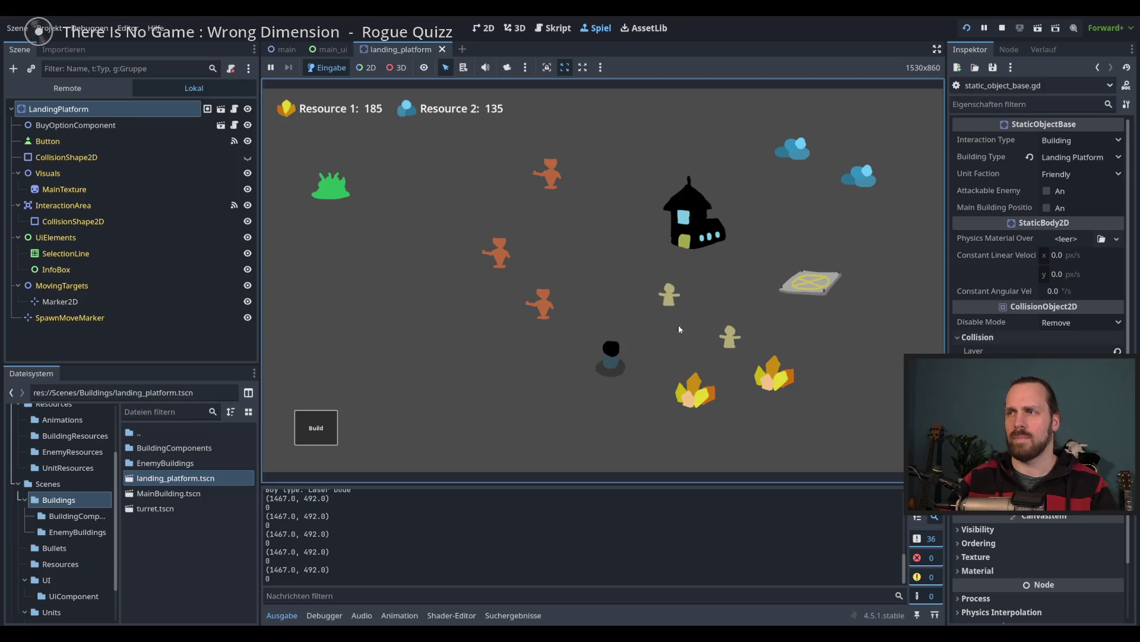
{"action": "left_click", "coordinate": [316, 429]}
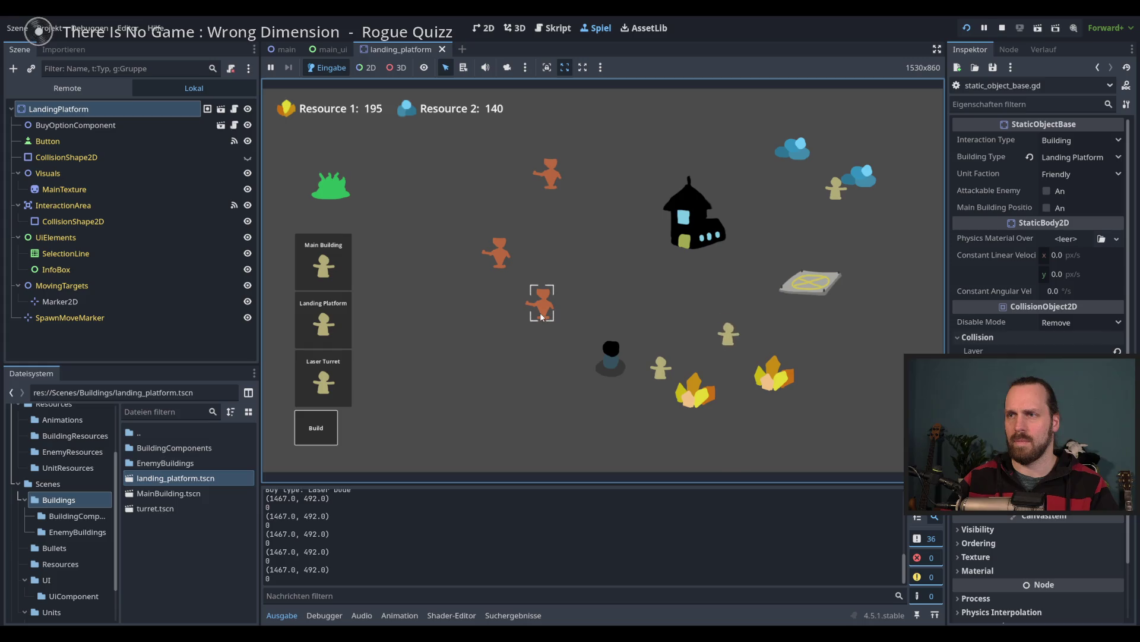
{"action": "left_click", "coordinate": [414, 391]}
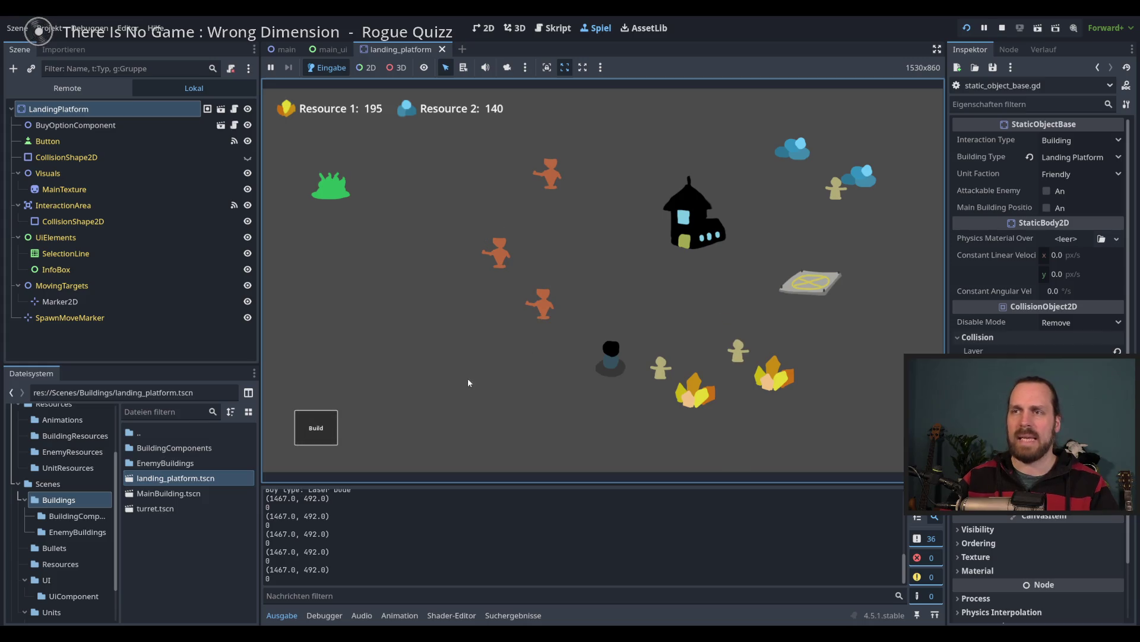
{"action": "left_click", "coordinate": [315, 428]}
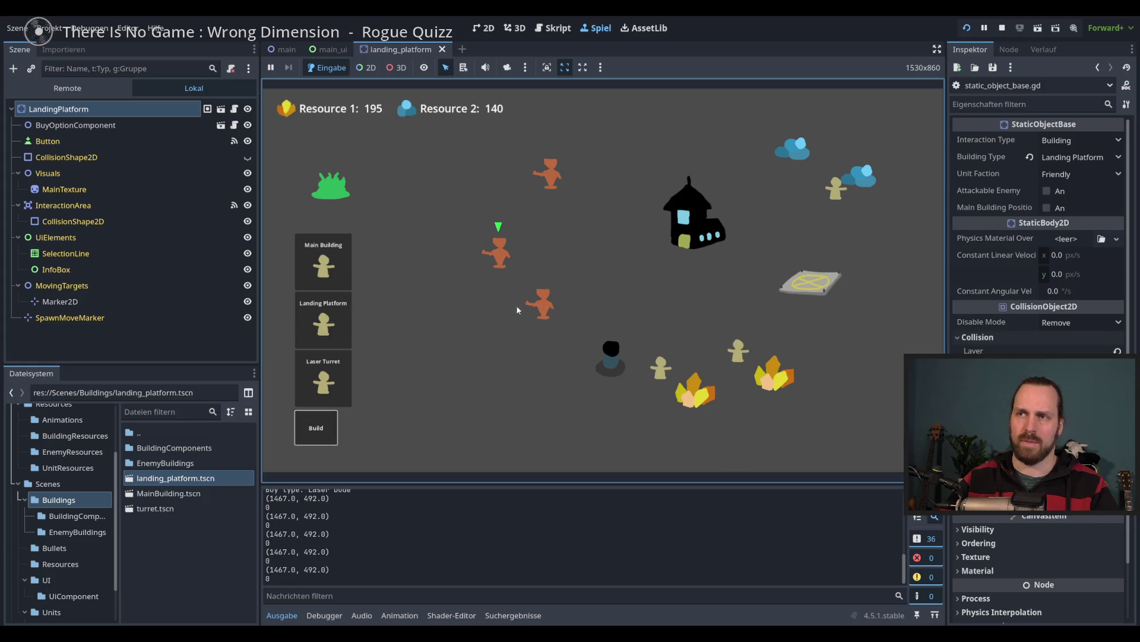
{"action": "left_click", "coordinate": [416, 380]}
{"action": "left_click", "coordinate": [316, 427]}
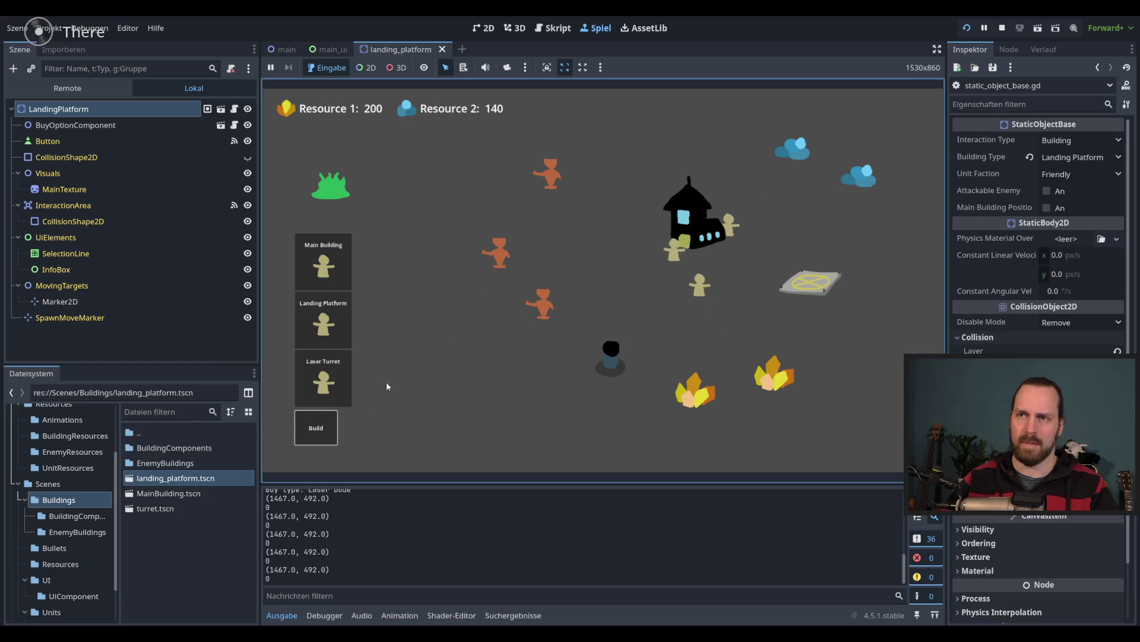
{"action": "key", "text": "F8"}
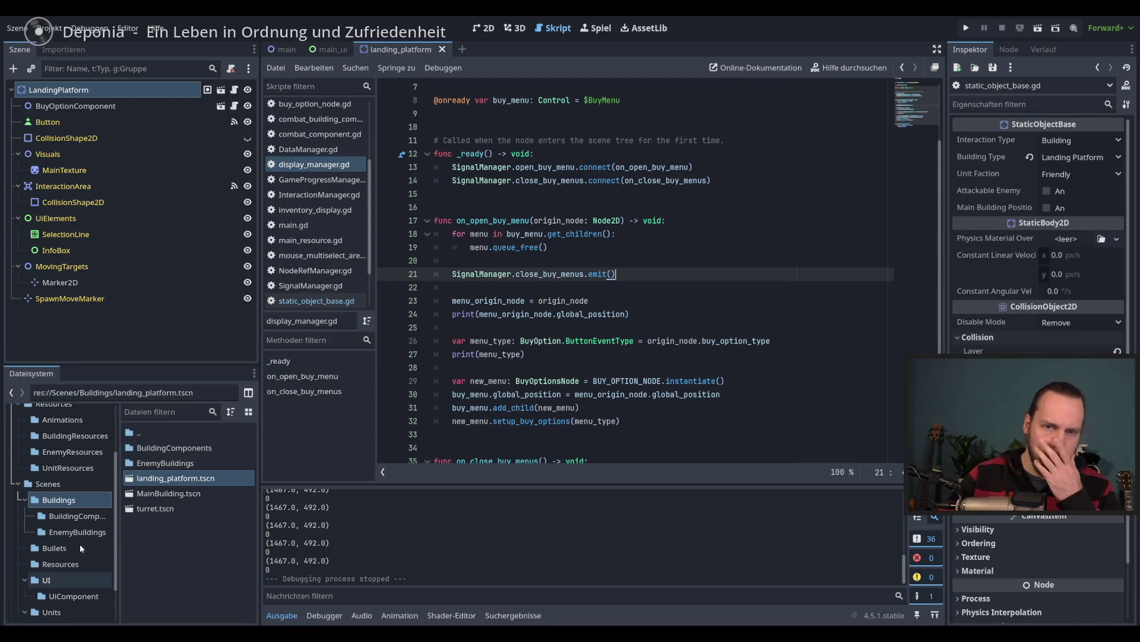
- Open InteractionManager.gd from the Globals folder in the FileSystem dock
{"action": "scroll", "coordinate": [117, 466], "scroll_direction": "up", "scroll_amount": 1}
{"action": "scroll", "coordinate": [119, 444], "scroll_direction": "up", "scroll_amount": 2}
{"action": "scroll", "coordinate": [107, 479], "scroll_direction": "down", "scroll_amount": 5}
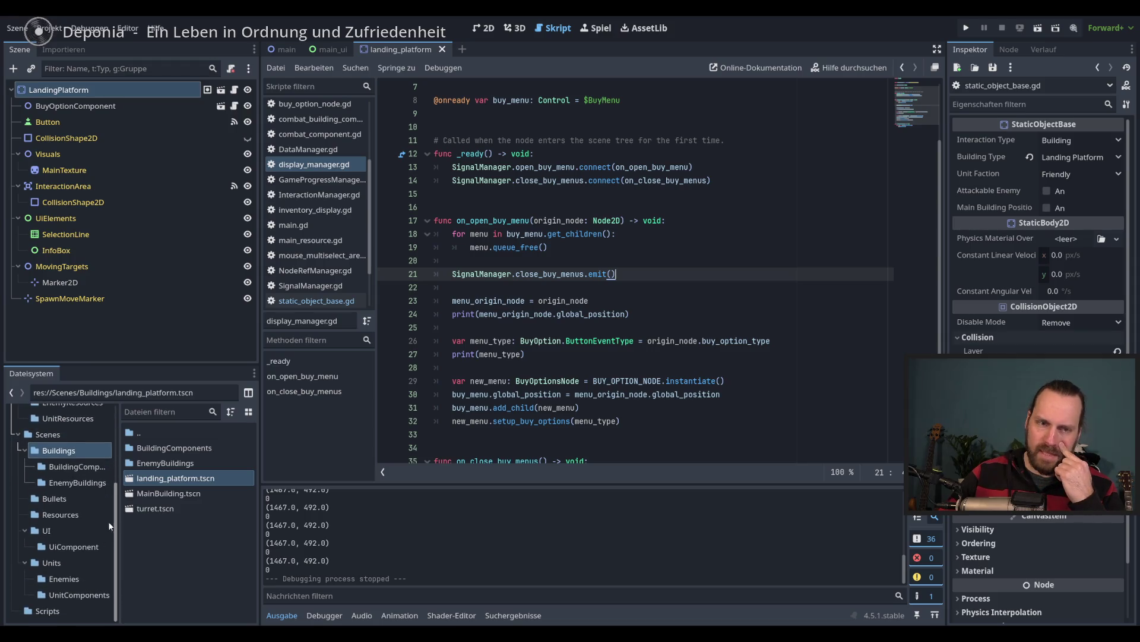
{"action": "scroll", "coordinate": [119, 454], "scroll_direction": "up", "scroll_amount": 5}
{"action": "scroll", "coordinate": [118, 441], "scroll_direction": "down", "scroll_amount": 4}
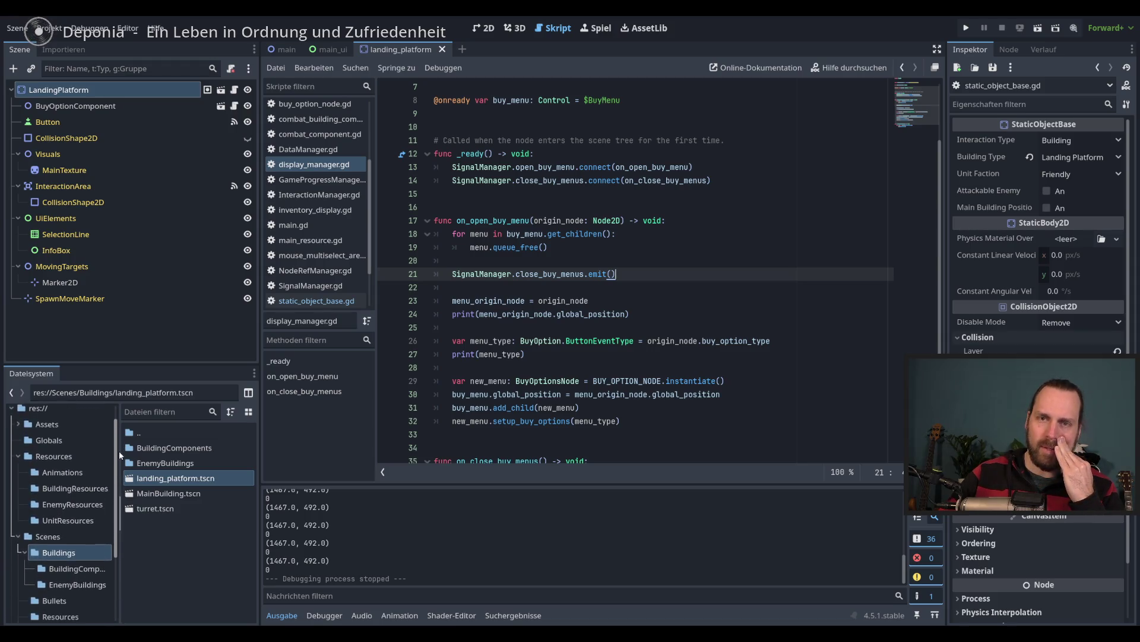
{"action": "scroll", "coordinate": [59, 475], "scroll_direction": "up", "scroll_amount": 3}
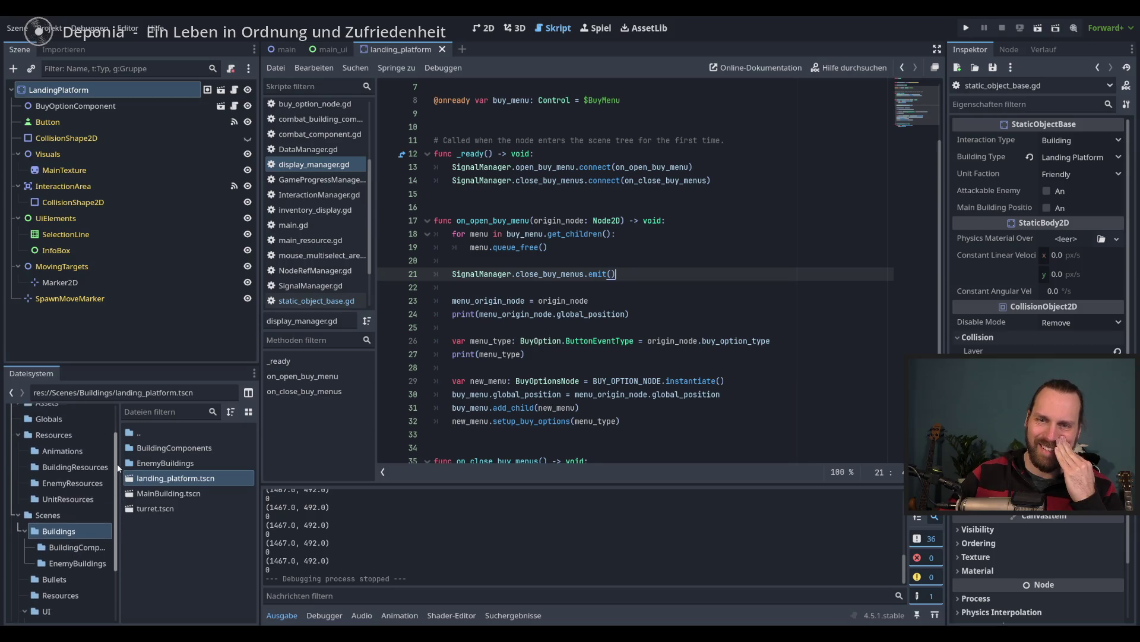
{"action": "left_click", "coordinate": [49, 422]}
{"action": "double_click", "coordinate": [172, 478]}
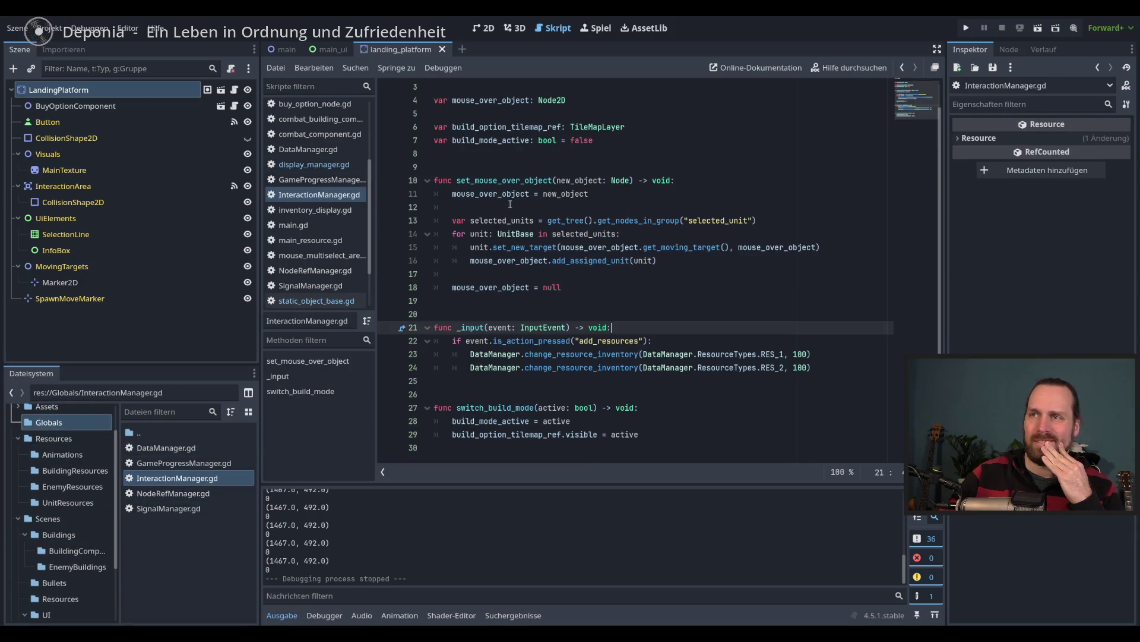
- Switch to the main scene tab and bring up main.gd in the script editor
{"action": "mouse_move", "coordinate": [661, 350]}
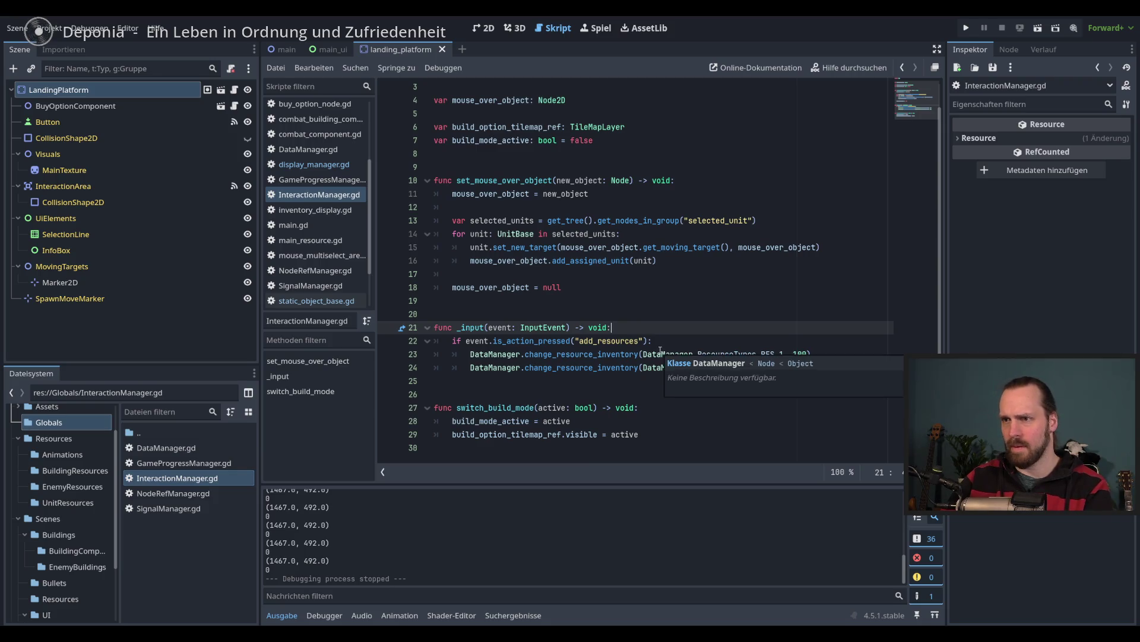
{"action": "scroll", "coordinate": [617, 297], "scroll_direction": "up", "scroll_amount": 1}
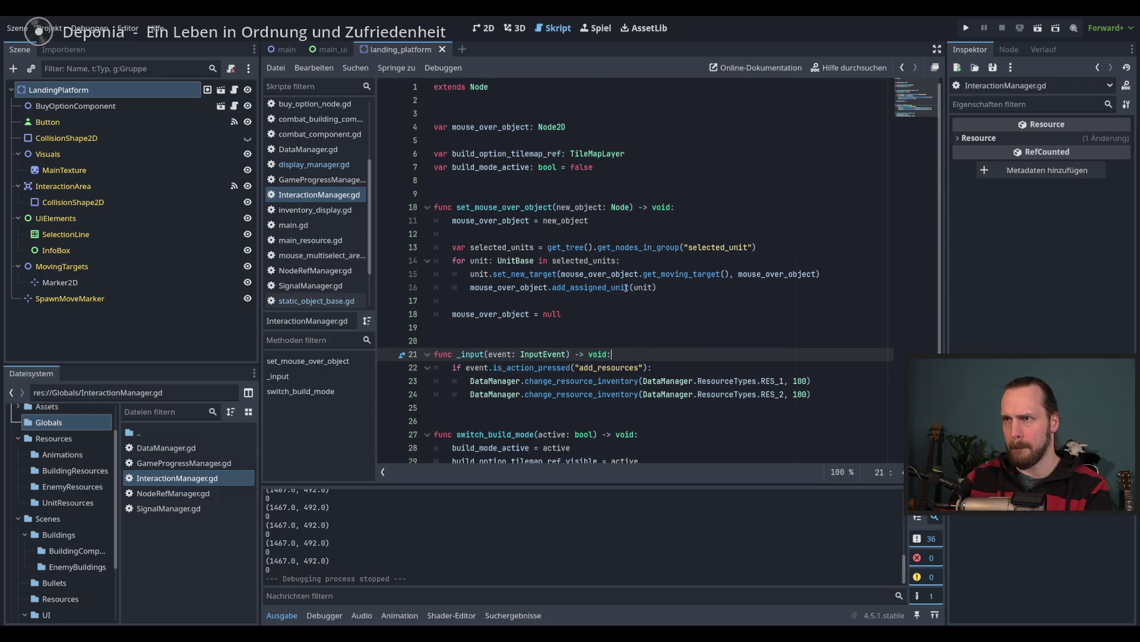
{"action": "scroll", "coordinate": [626, 287], "scroll_direction": "down", "scroll_amount": 1}
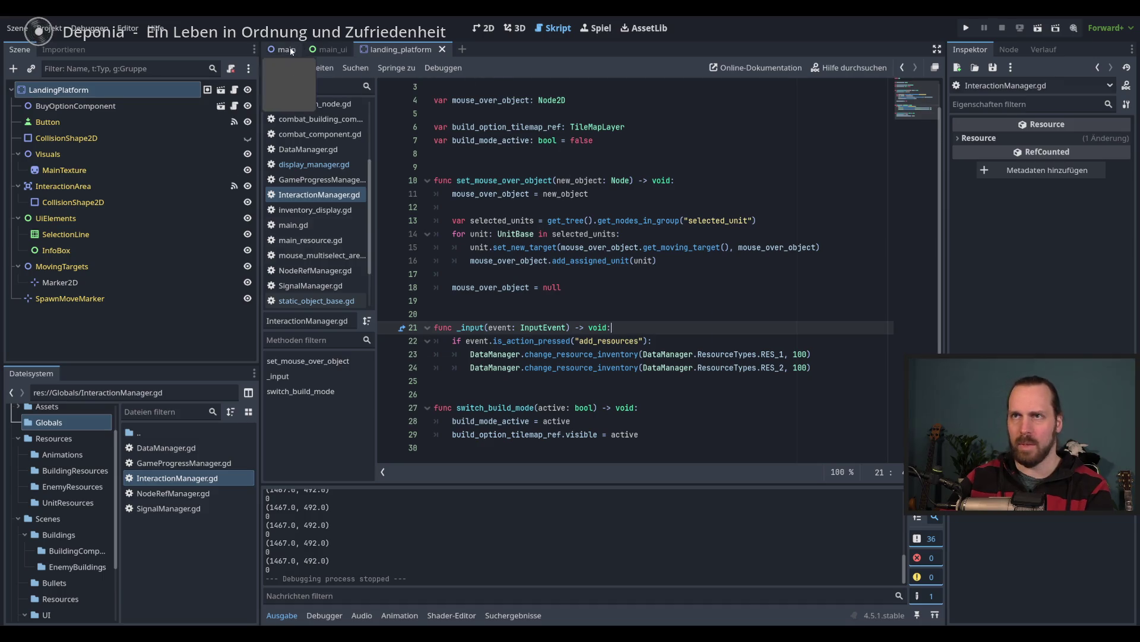
{"action": "left_click", "coordinate": [285, 49]}
{"action": "left_click", "coordinate": [237, 91]}
- Add SignalManager.close_buy_menus.emit() below line 12 in main.gd's left-click branch, then run with F5
{"action": "left_click", "coordinate": [784, 207]}
{"action": "left_click", "coordinate": [773, 233]}
{"action": "key", "text": "Return"}
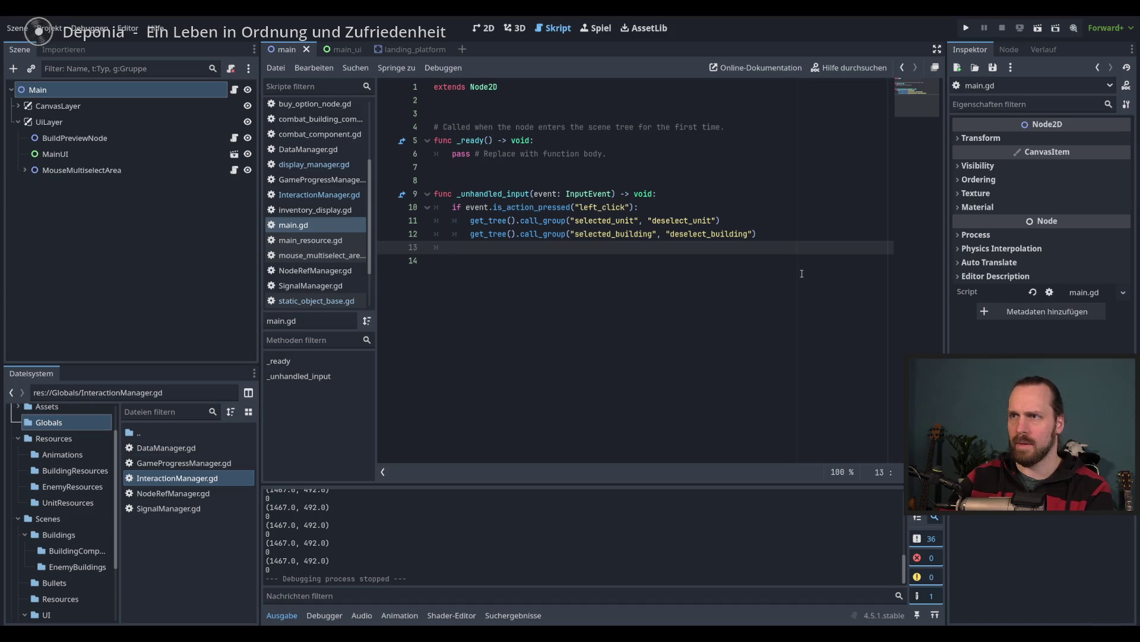
{"action": "key", "text": "Return"}
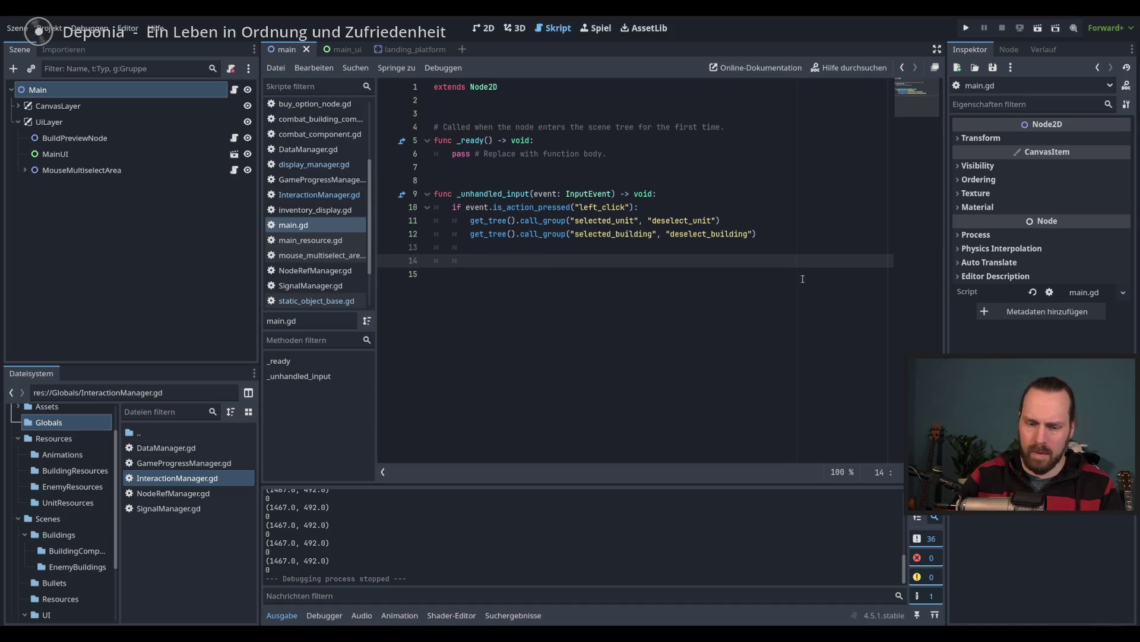
{"action": "type", "text": "seig"}
{"action": "key", "text": "BackSpace"}
{"action": "key", "text": "BackSpace"}
{"action": "key", "text": "BackSpace"}
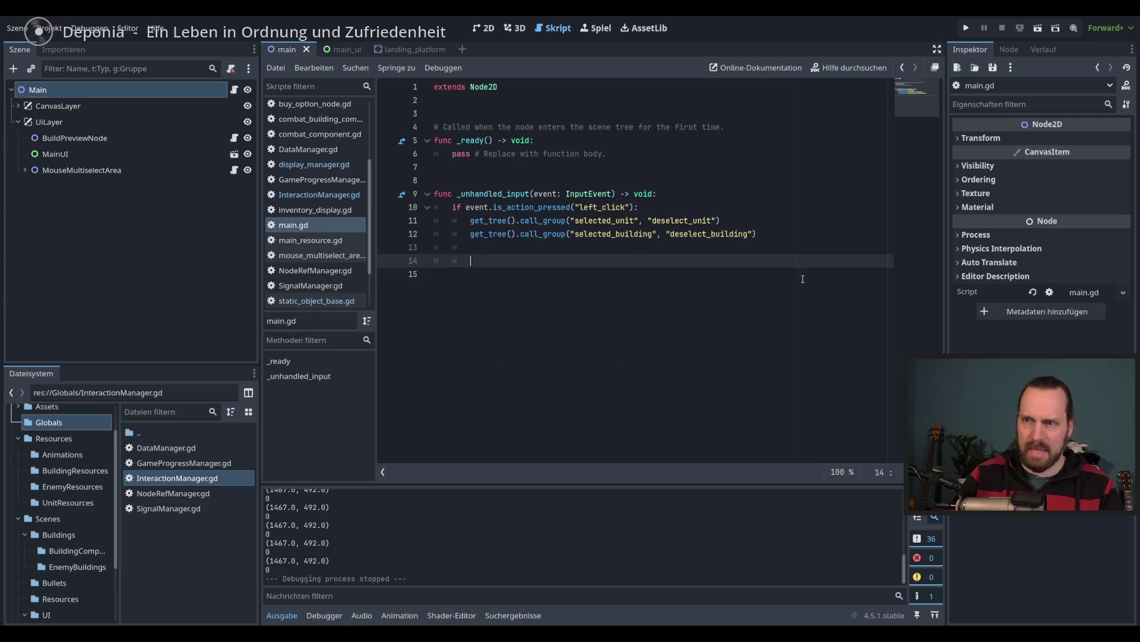
{"action": "key", "text": "BackSpace"}
{"action": "key", "text": "BackSpace"}
{"action": "key", "text": "BackSpace"}
{"action": "type", "text": "ignal"}
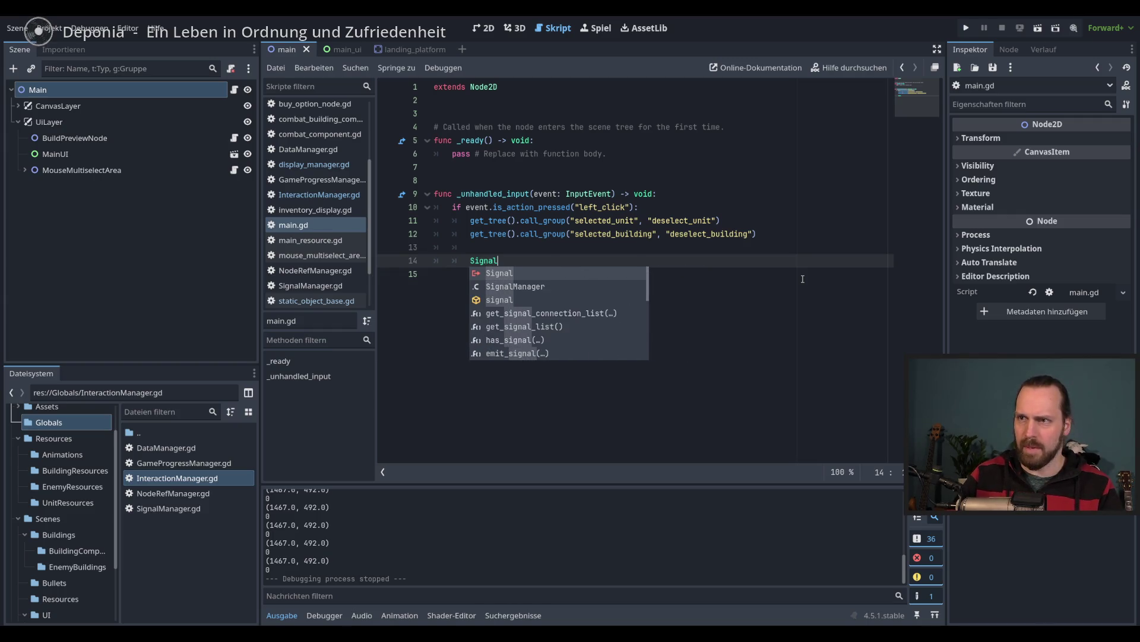
{"action": "key", "text": "Down"}
{"action": "key", "text": "Return"}
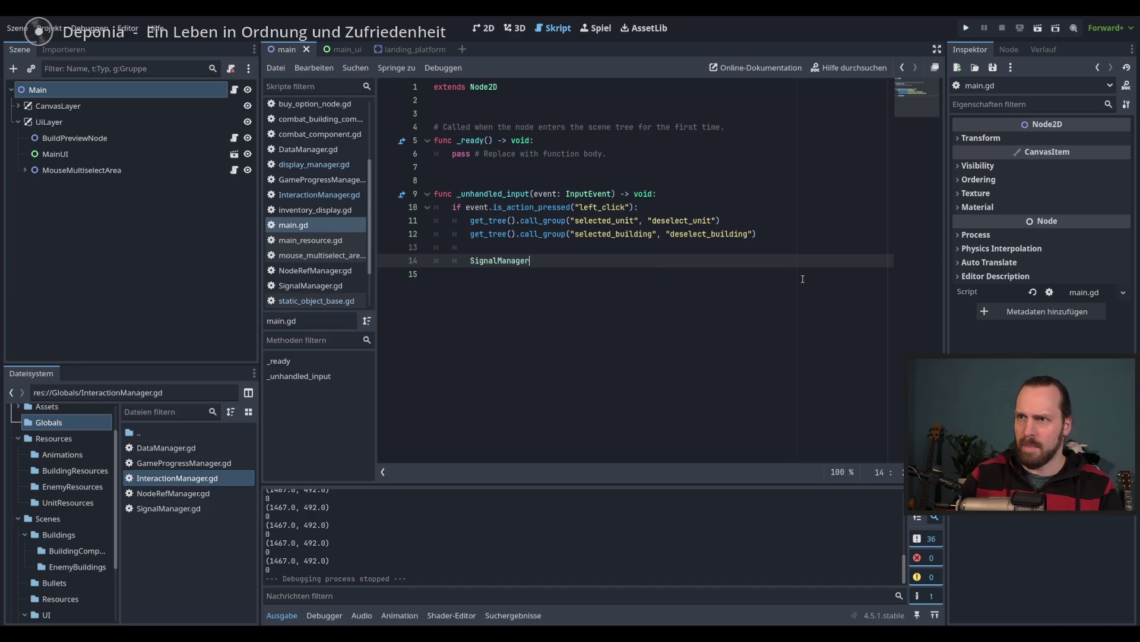
{"action": "type", "text": ".c"}
{"action": "key", "text": "Return"}
{"action": "type", "text": ".em"}
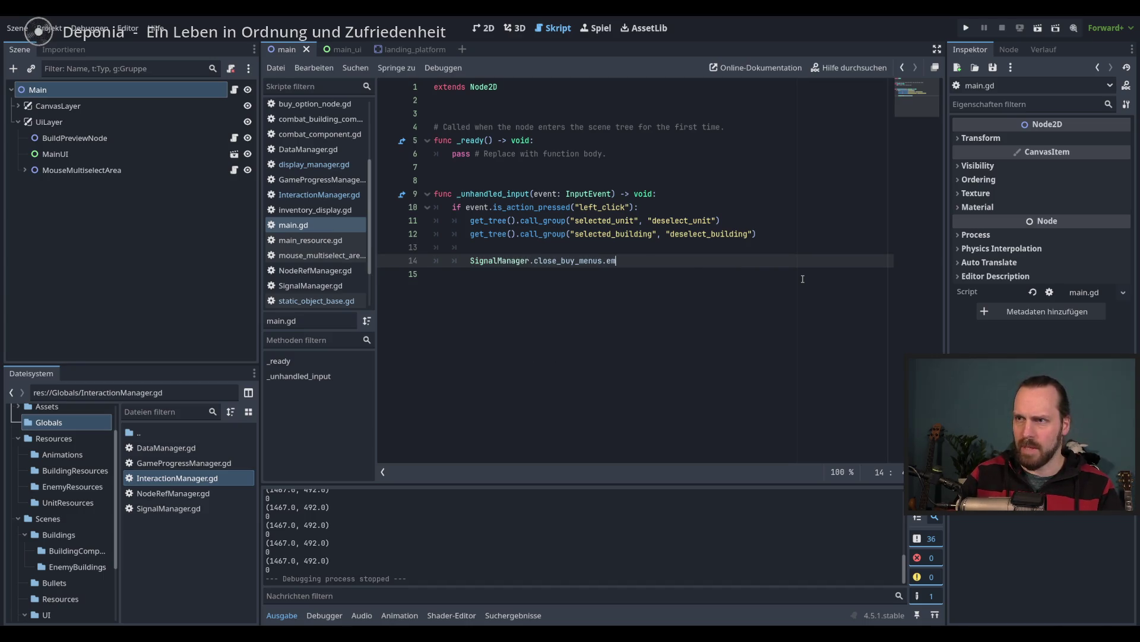
{"action": "key", "text": "Return"}
{"action": "key", "text": "F5"}
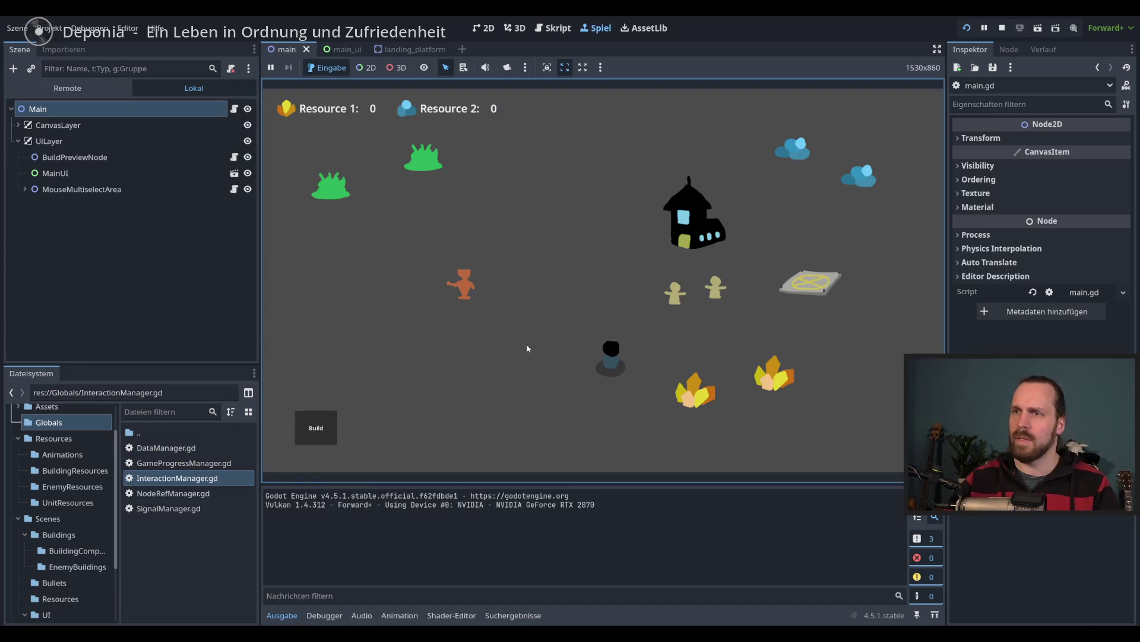
- Confirm the build menu closes on empty-ground and unit clicks, then stop the game with F8
{"action": "left_click", "coordinate": [315, 427]}
{"action": "left_click", "coordinate": [505, 366]}
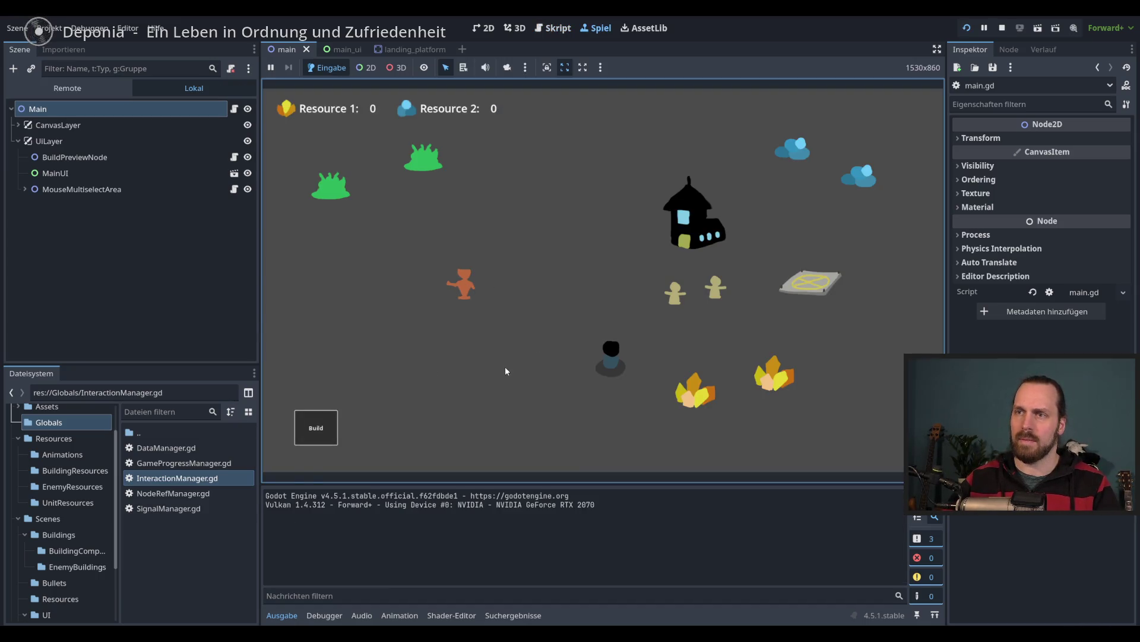
{"action": "left_click", "coordinate": [315, 427]}
{"action": "left_click", "coordinate": [316, 427]}
{"action": "double_click", "coordinate": [316, 427]}
{"action": "left_click", "coordinate": [315, 427]}
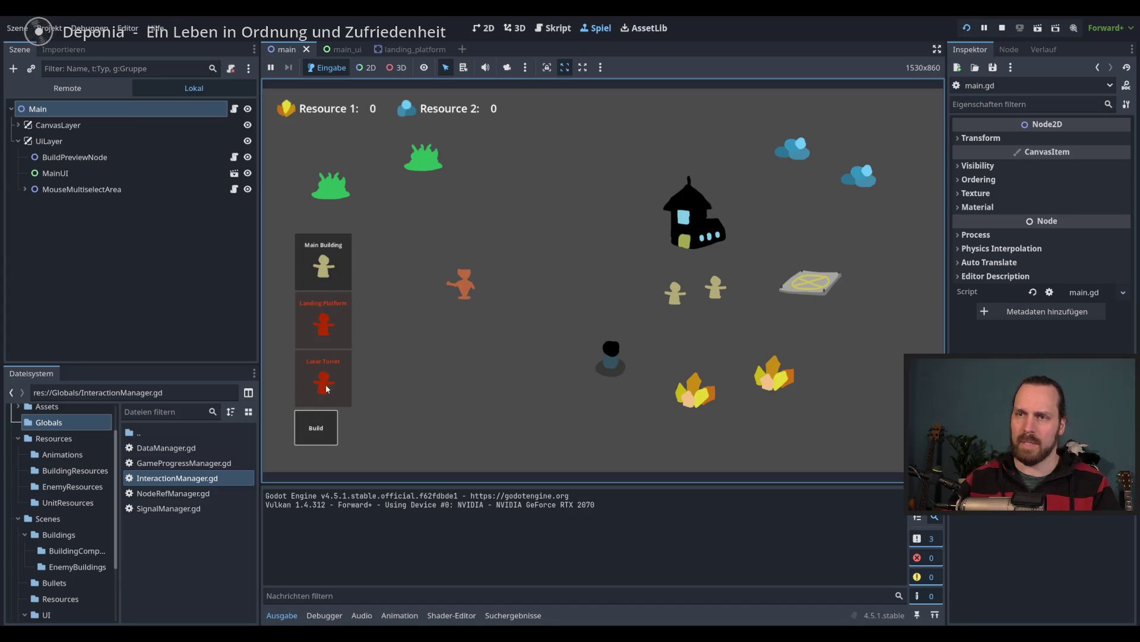
{"action": "left_click", "coordinate": [343, 353]}
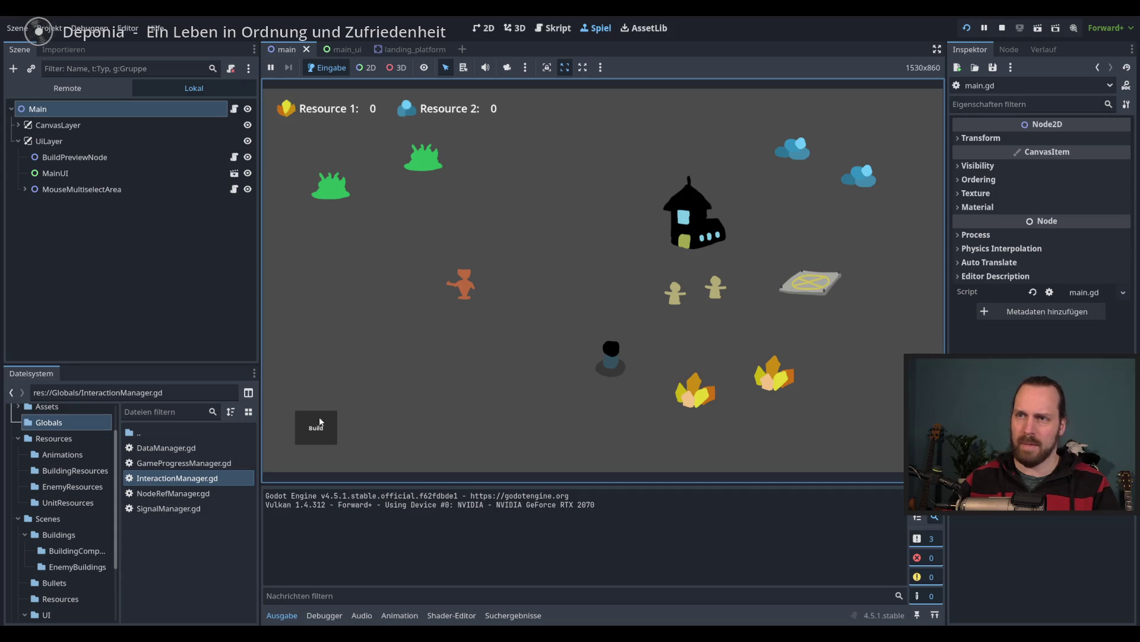
{"action": "left_click", "coordinate": [718, 295]}
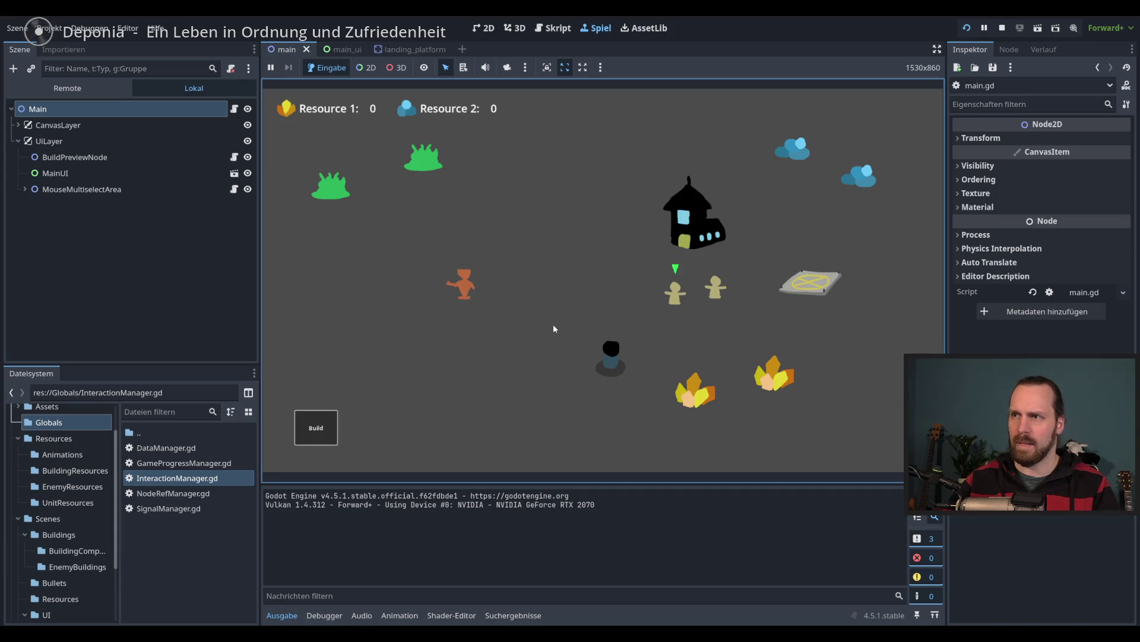
{"action": "left_click", "coordinate": [315, 427]}
{"action": "left_click", "coordinate": [686, 303]}
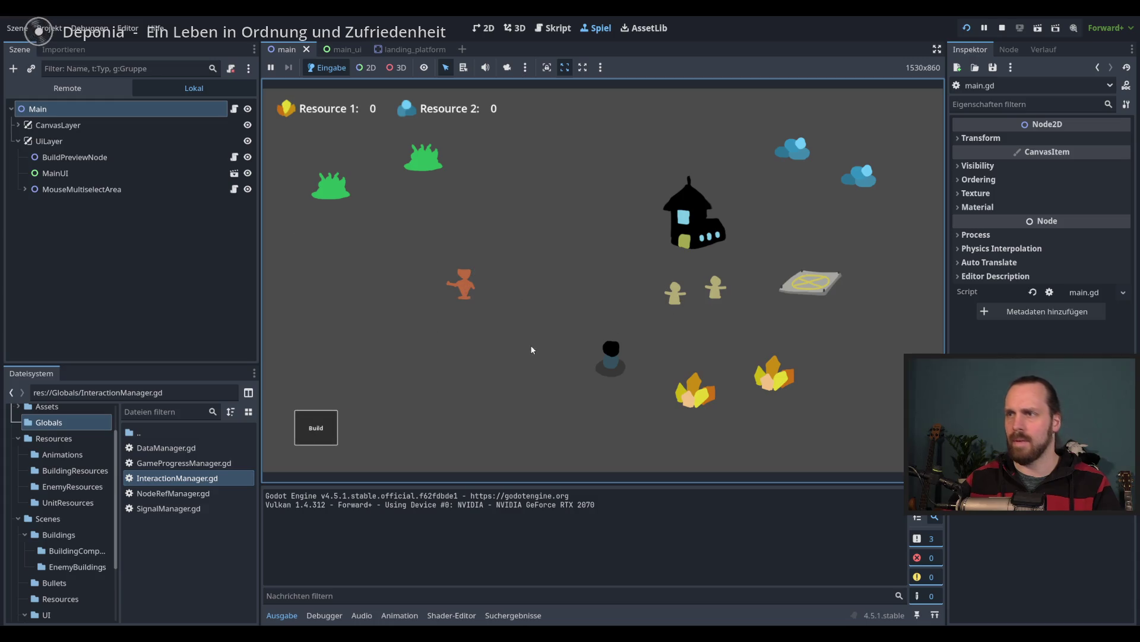
{"action": "key", "text": "F8"}
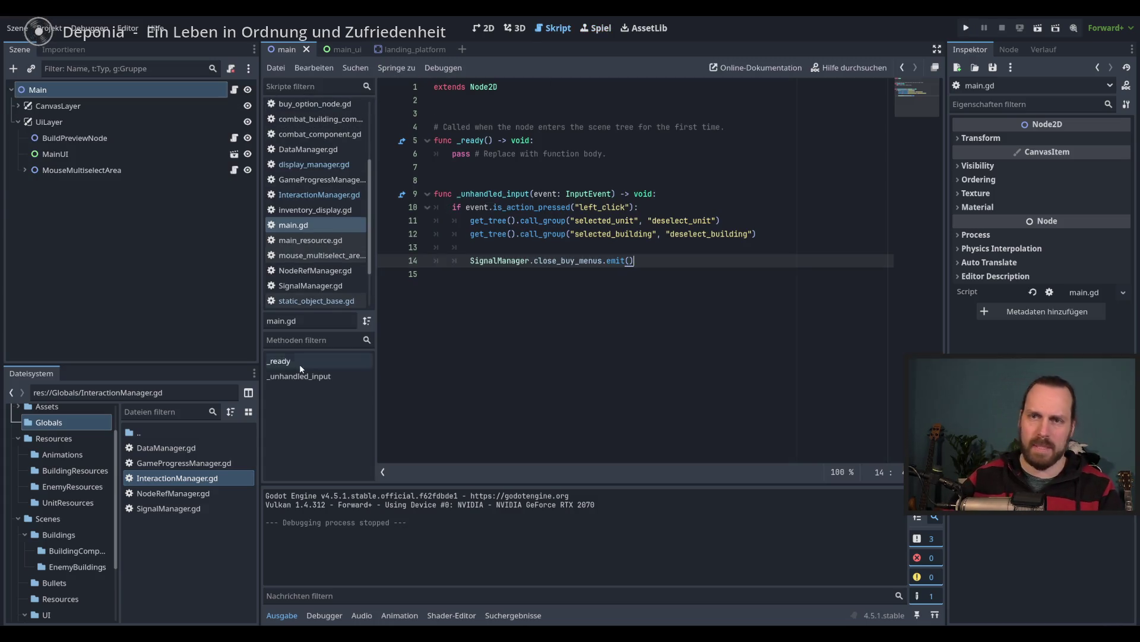
- Narrow the left dock and open unit_base.gd from the Units folder
{"action": "left_click_drag", "start_coordinate": [259, 426], "coordinate": [248, 427]}
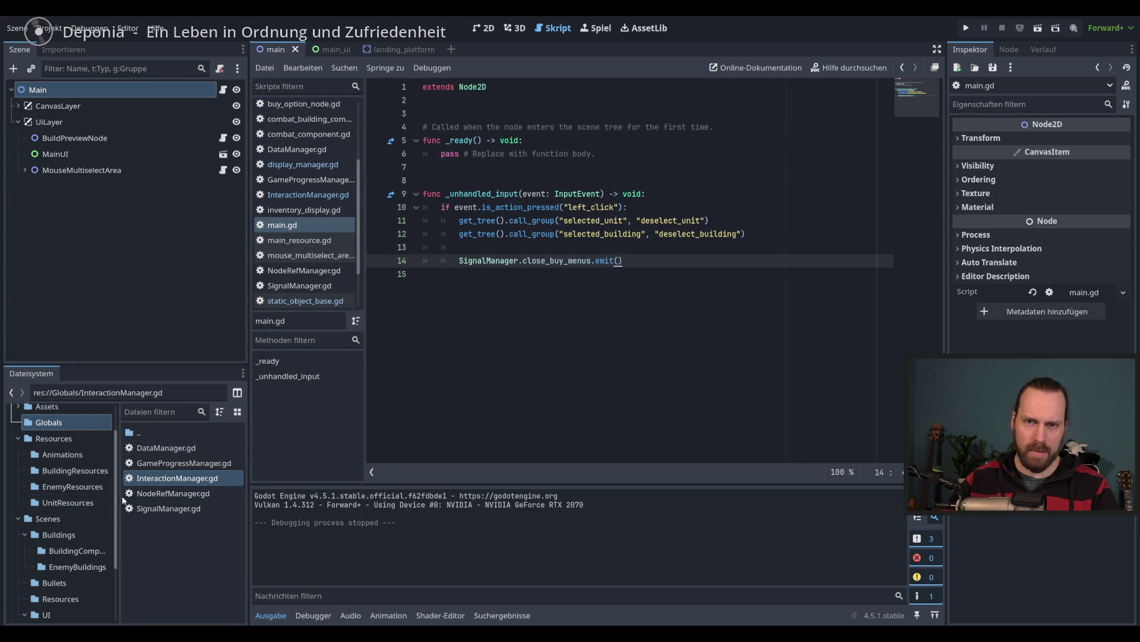
{"action": "scroll", "coordinate": [113, 553], "scroll_direction": "down", "scroll_amount": 3}
{"action": "mouse_move", "coordinate": [113, 553]}
{"action": "left_mouse_down"}
{"action": "mouse_move", "coordinate": [113, 492]}
{"action": "mouse_move", "coordinate": [113, 539]}
{"action": "left_mouse_up"}
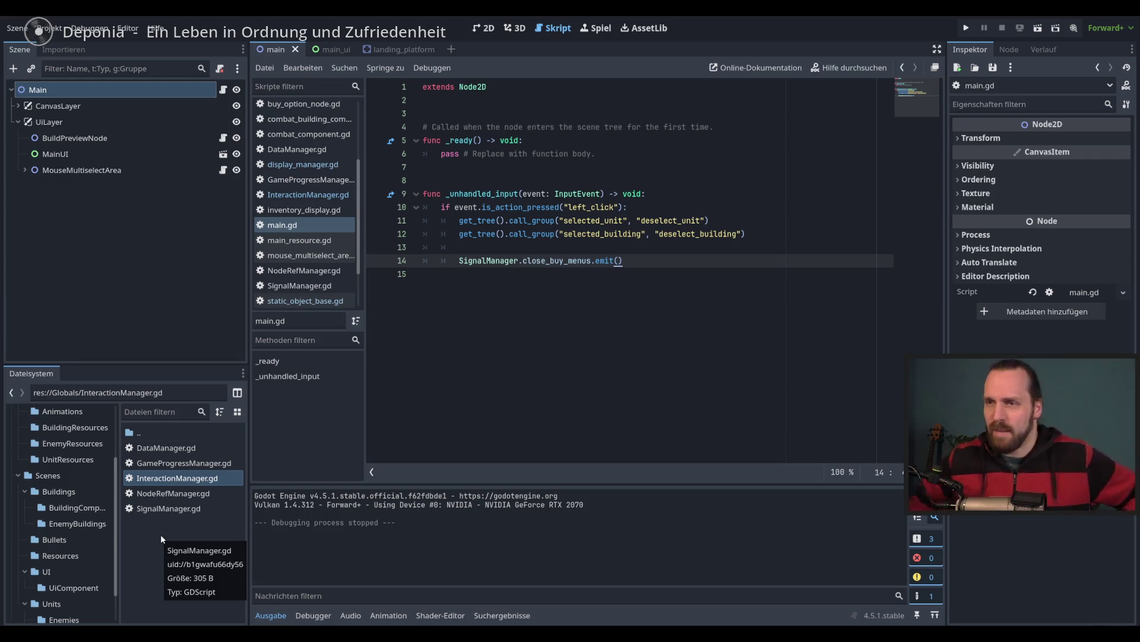
{"action": "scroll", "coordinate": [89, 523], "scroll_direction": "down", "scroll_amount": 2}
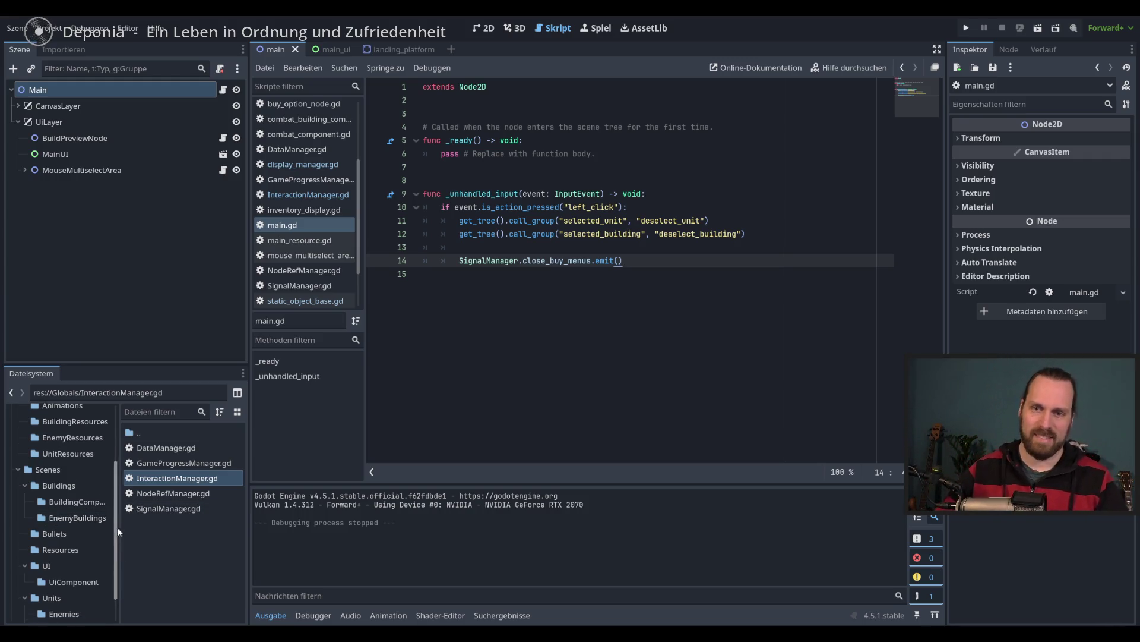
{"action": "left_click", "coordinate": [52, 563]}
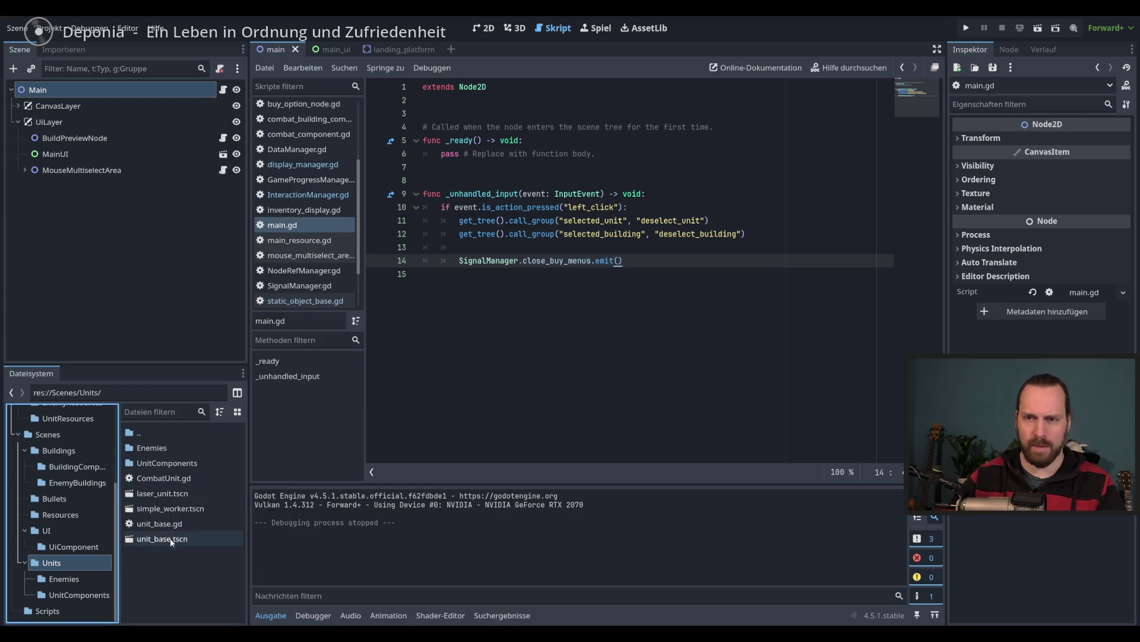
{"action": "double_click", "coordinate": [183, 522]}
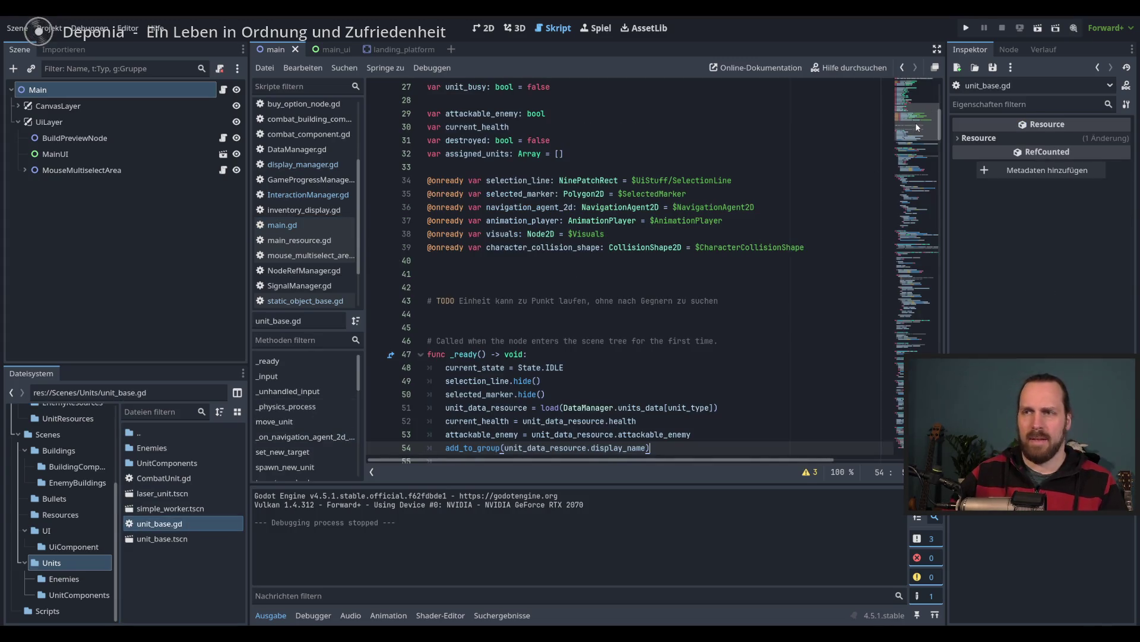
- Inspect _input, highlighting is_action_pressed and set_mouse_over_object on line 62
{"action": "scroll", "coordinate": [754, 197], "scroll_direction": "down", "scroll_amount": 6}
{"action": "key", "text": "Down"}
{"action": "key", "text": "Down"}
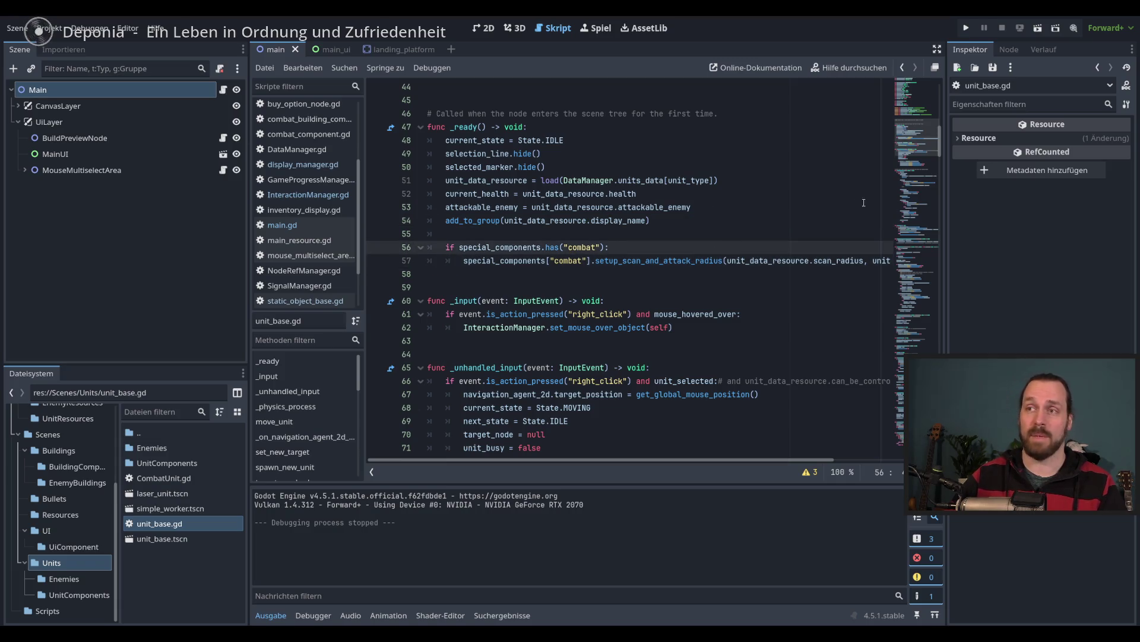
{"action": "scroll", "coordinate": [919, 147], "scroll_direction": "down", "scroll_amount": 2}
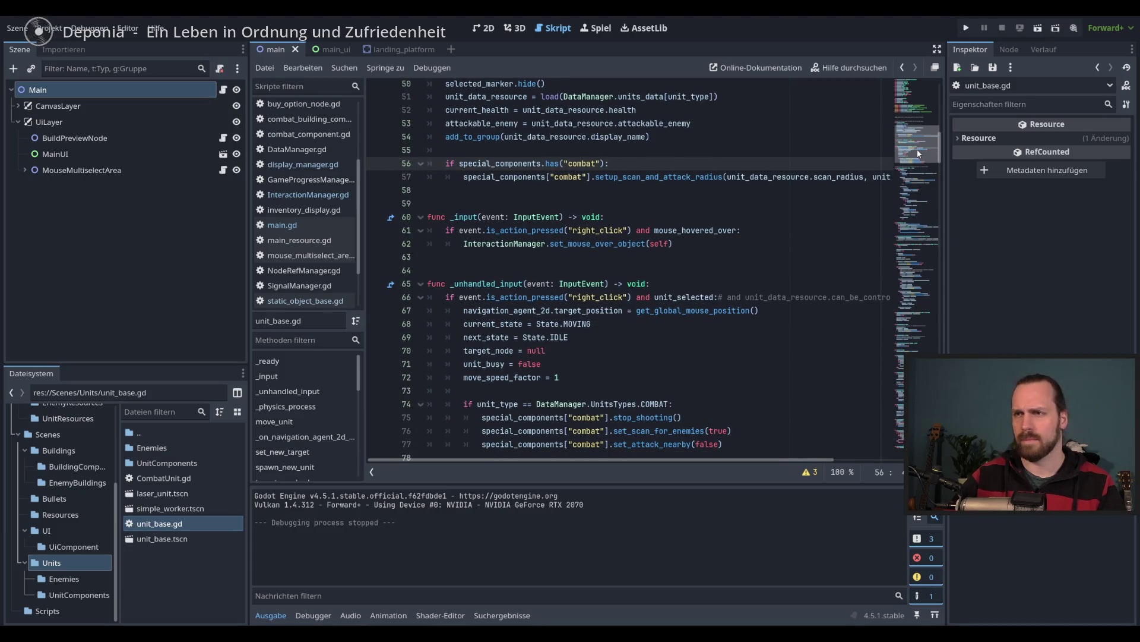
{"action": "scroll", "coordinate": [917, 149], "scroll_direction": "down", "scroll_amount": 5}
{"action": "scroll", "coordinate": [918, 140], "scroll_direction": "up", "scroll_amount": 8}
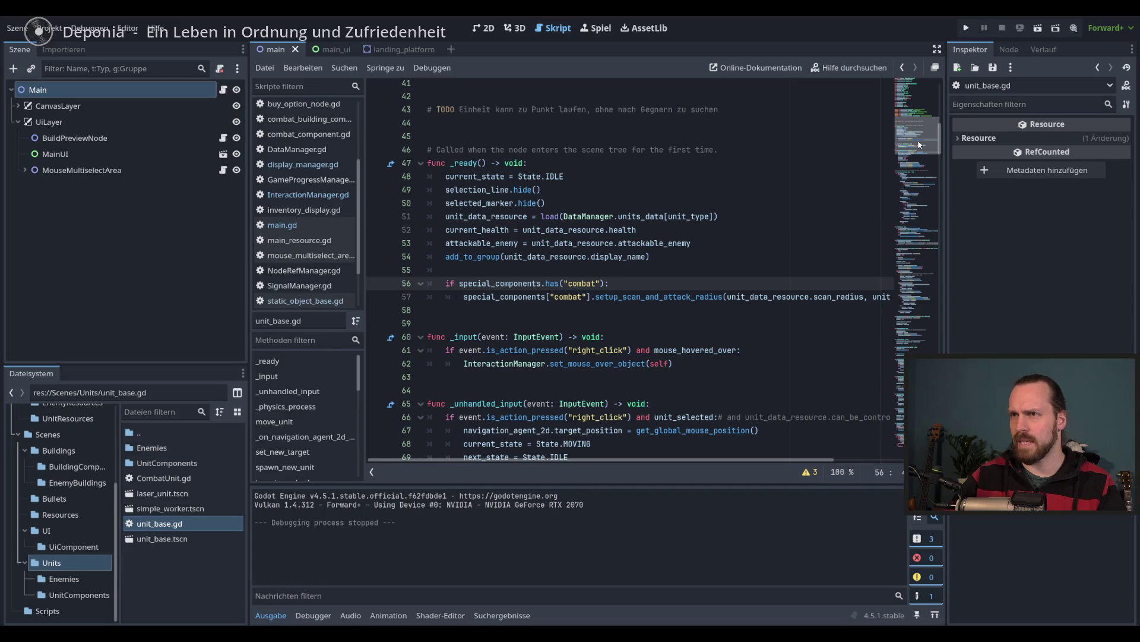
{"action": "scroll", "coordinate": [918, 140], "scroll_direction": "down", "scroll_amount": 2}
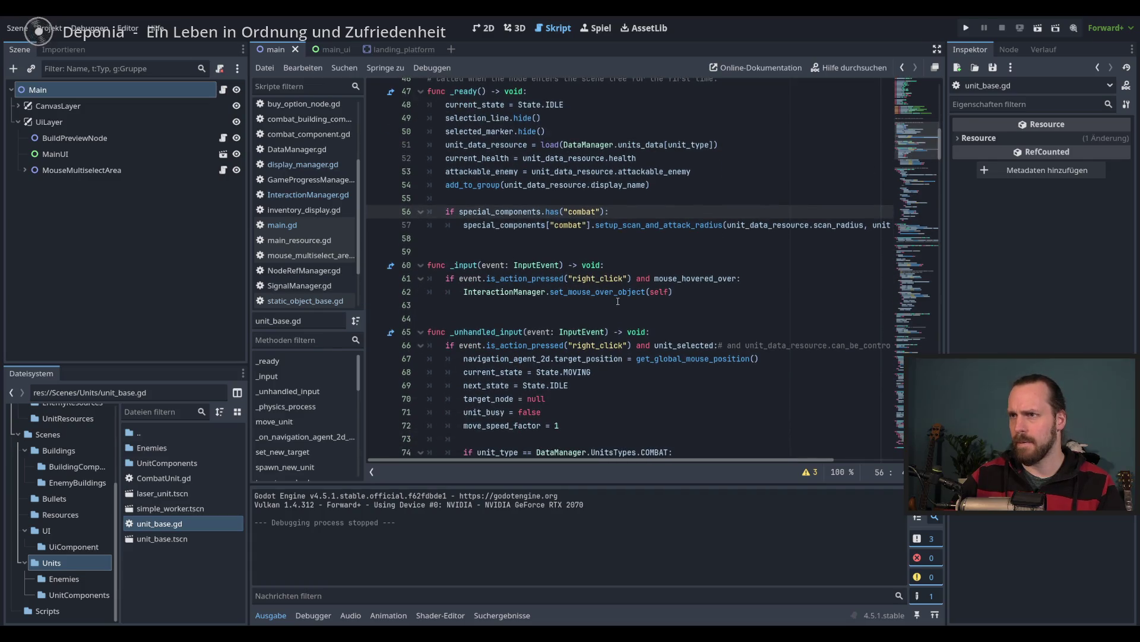
{"action": "double_click", "coordinate": [695, 278]}
{"action": "double_click", "coordinate": [527, 278]}
{"action": "double_click", "coordinate": [600, 291]}
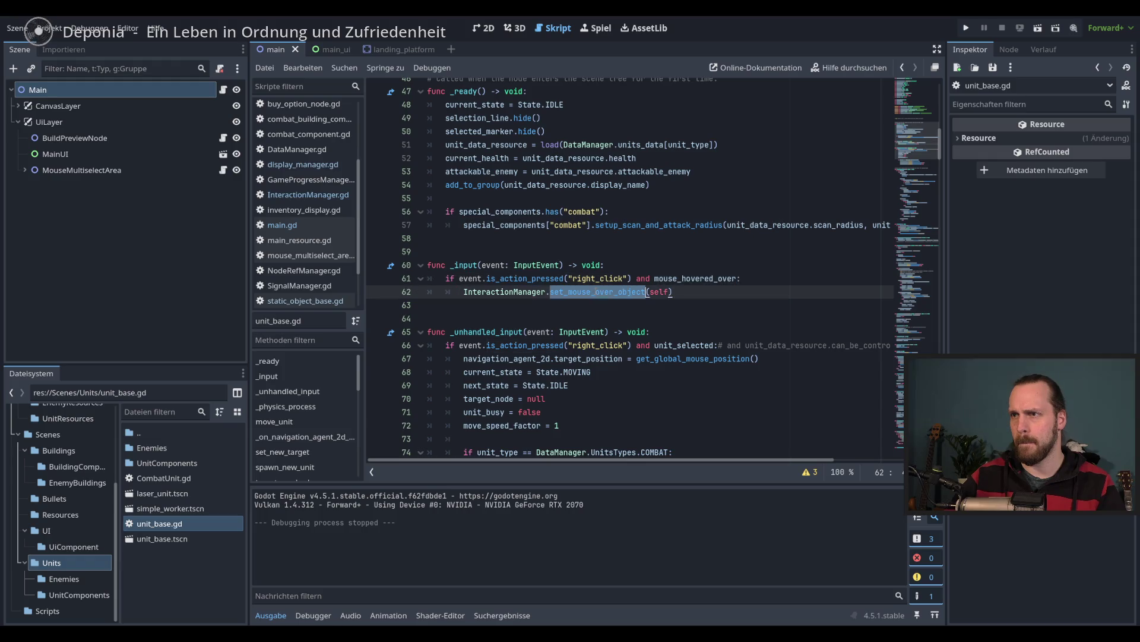
{"action": "left_click", "coordinate": [693, 291]}
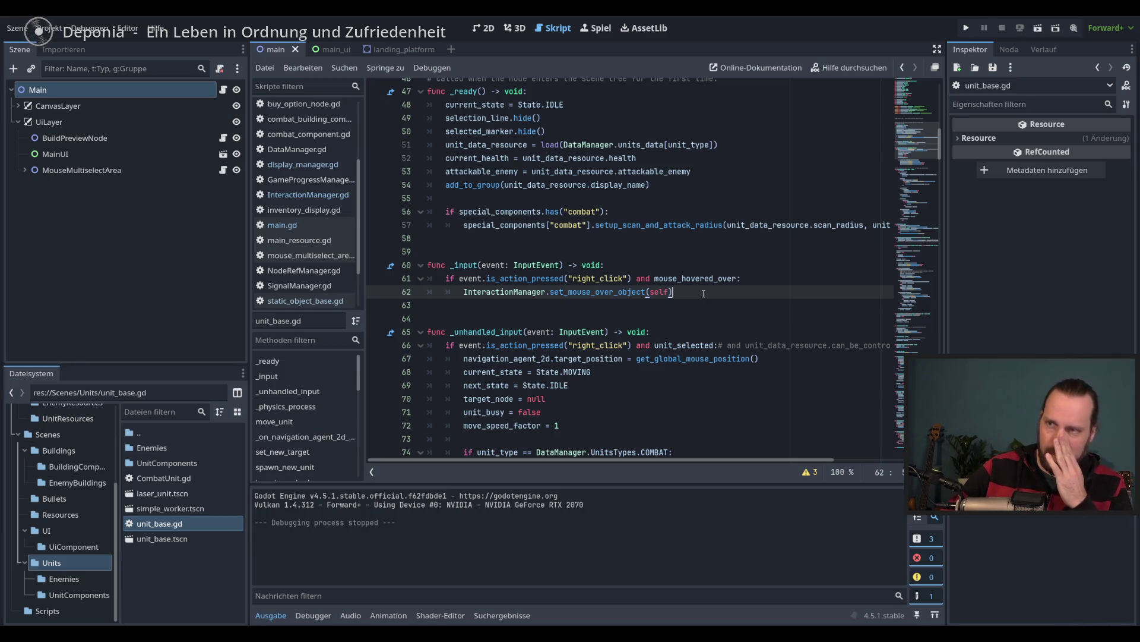
- Place the caret on the combat setup line and scroll down the method list
{"action": "scroll", "coordinate": [744, 287], "scroll_direction": "up", "scroll_amount": 1}
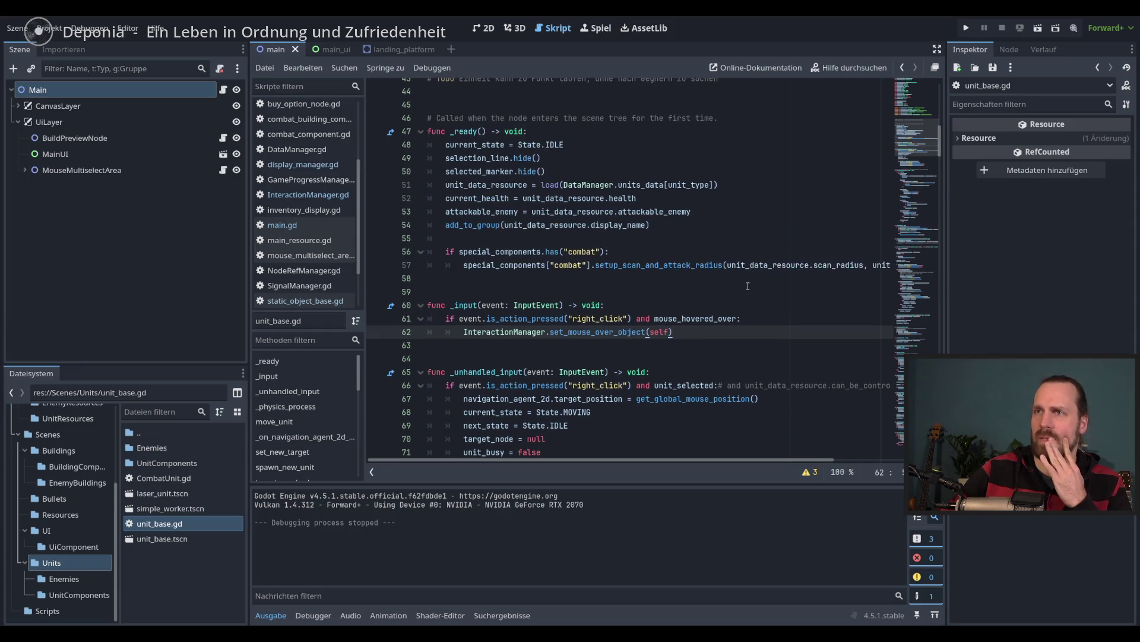
{"action": "left_click", "coordinate": [708, 265]}
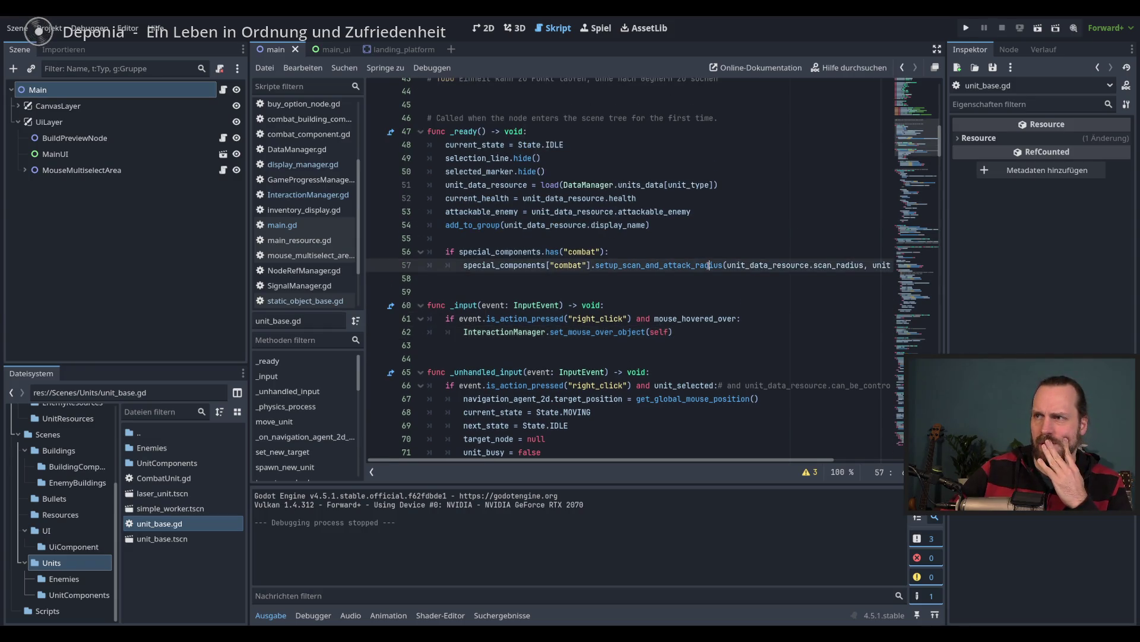
{"action": "scroll", "coordinate": [709, 265], "scroll_direction": "down", "scroll_amount": 2}
{"action": "left_click_drag", "start_coordinate": [357, 382], "coordinate": [352, 442]}
{"action": "scroll", "coordinate": [350, 441], "scroll_direction": "down", "scroll_amount": 2}
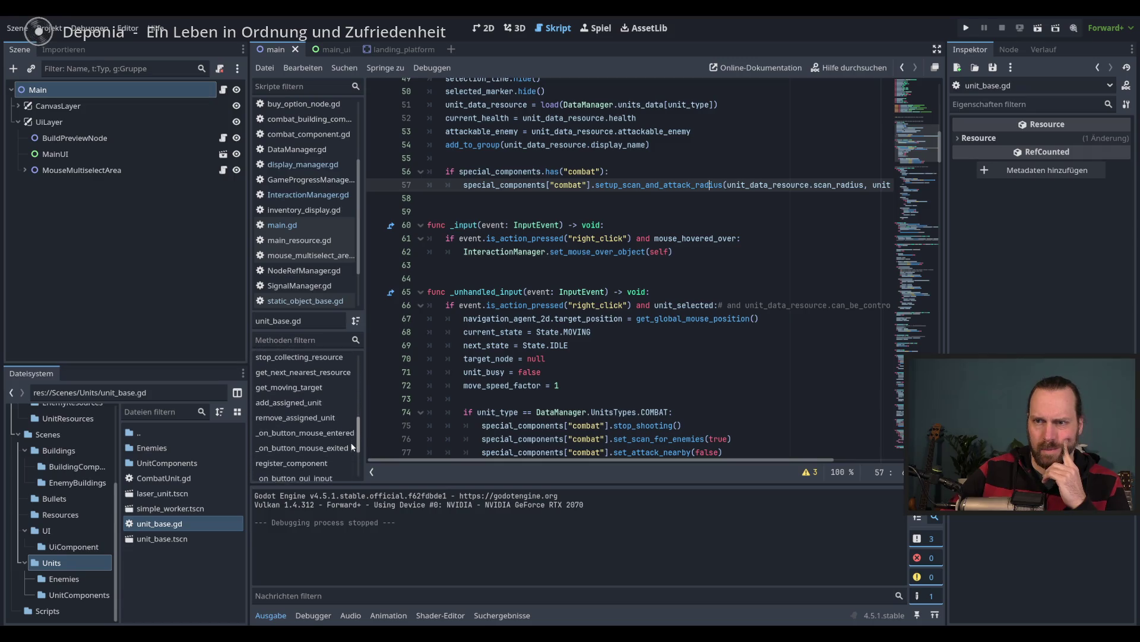
- Add SignalManager.close_buy_menus.emit() after select_unit() in _on_button_gui_input, then run with F5
{"action": "left_click", "coordinate": [306, 467]}
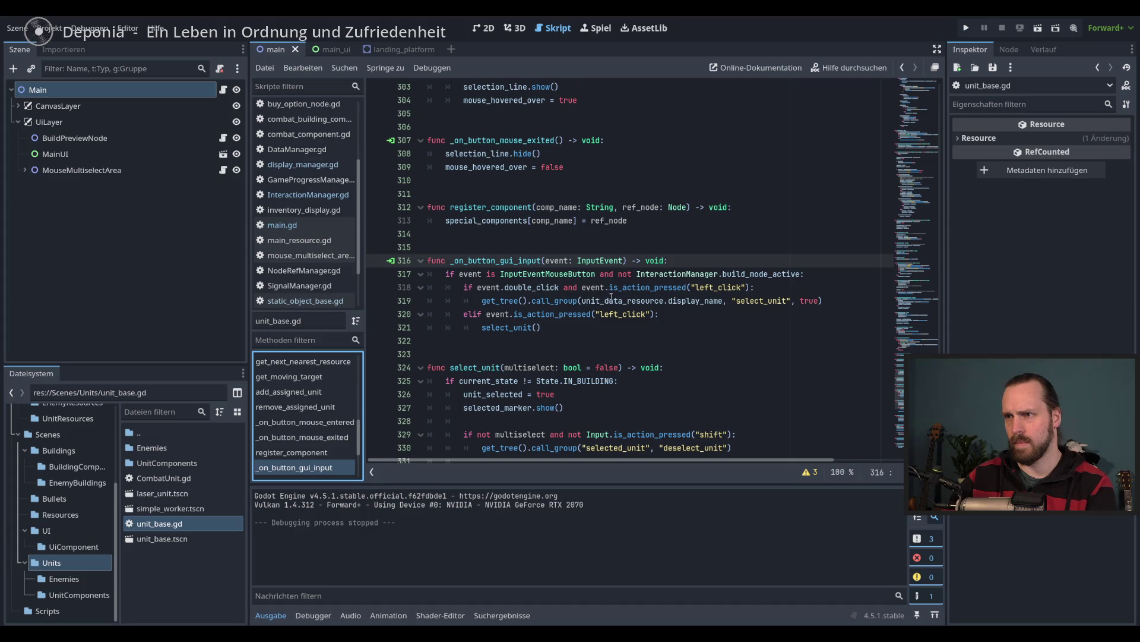
{"action": "left_click", "coordinate": [606, 327]}
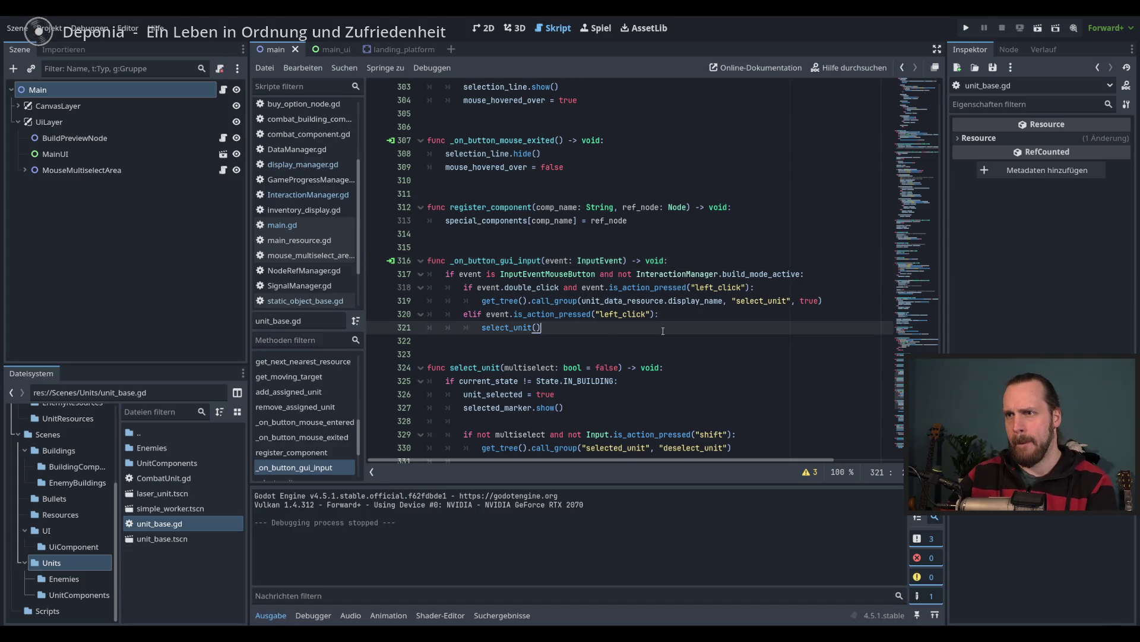
{"action": "key", "text": "Return"}
{"action": "type", "text": "Signal"}
{"action": "key", "text": "Return"}
{"action": "type", "text": ".close"}
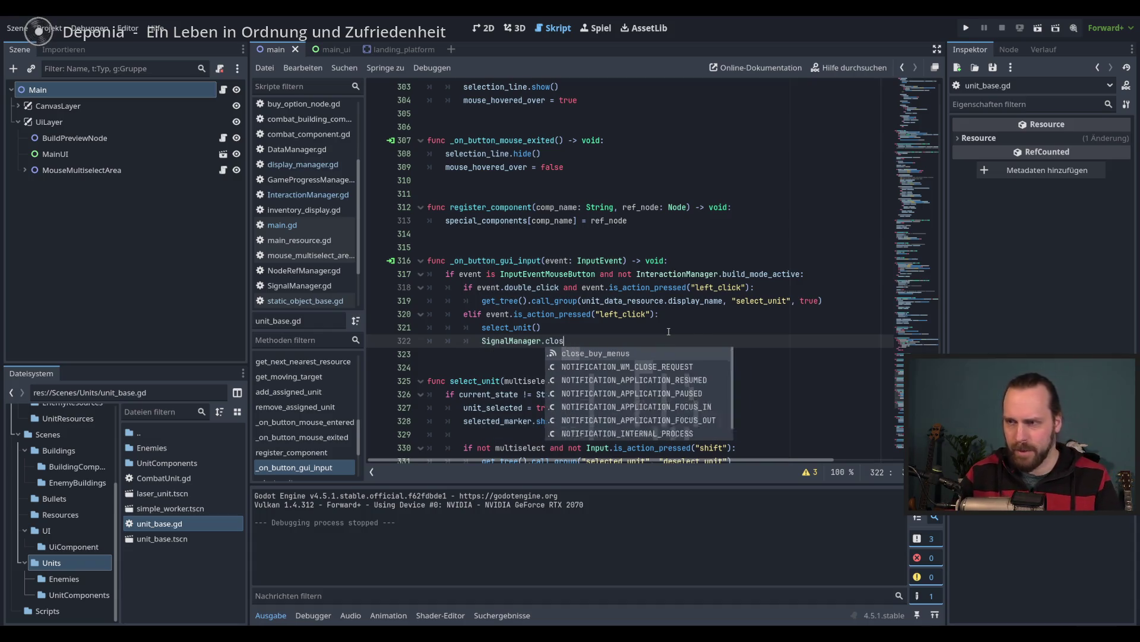
{"action": "key", "text": "Return"}
{"action": "type", "text": ".em"}
{"action": "key", "text": "Return"}
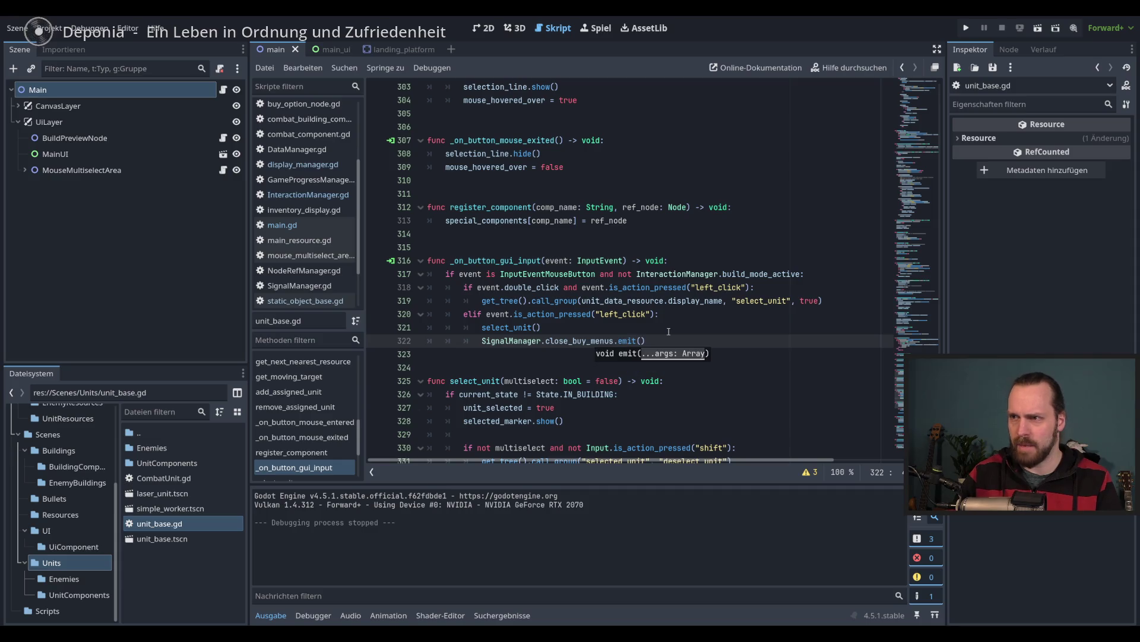
{"action": "key", "text": "F5"}
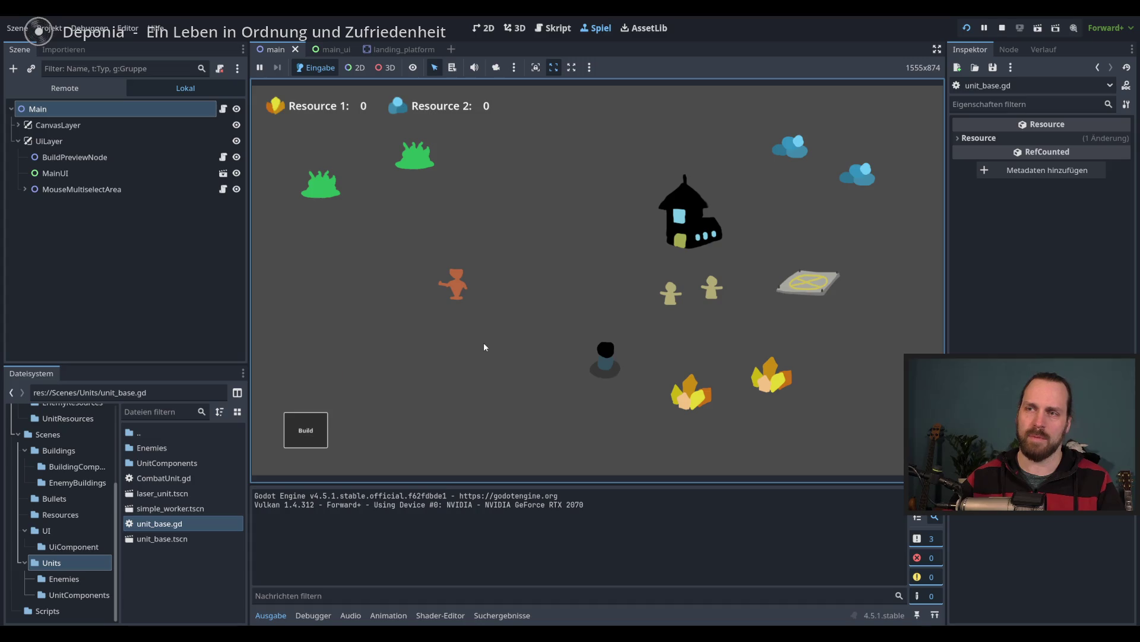
- Verify the build menu closes when selecting units, box-selecting groups, and selecting the landing platform
{"action": "left_click", "coordinate": [305, 429]}
{"action": "left_click", "coordinate": [454, 288]}
{"action": "left_click", "coordinate": [303, 440]}
{"action": "left_click", "coordinate": [685, 310]}
{"action": "left_click_drag", "start_coordinate": [401, 266], "coordinate": [737, 356]}
{"action": "left_click_drag", "start_coordinate": [409, 248], "coordinate": [730, 353]}
{"action": "left_click", "coordinate": [314, 428]}
{"action": "left_click", "coordinate": [830, 284]}
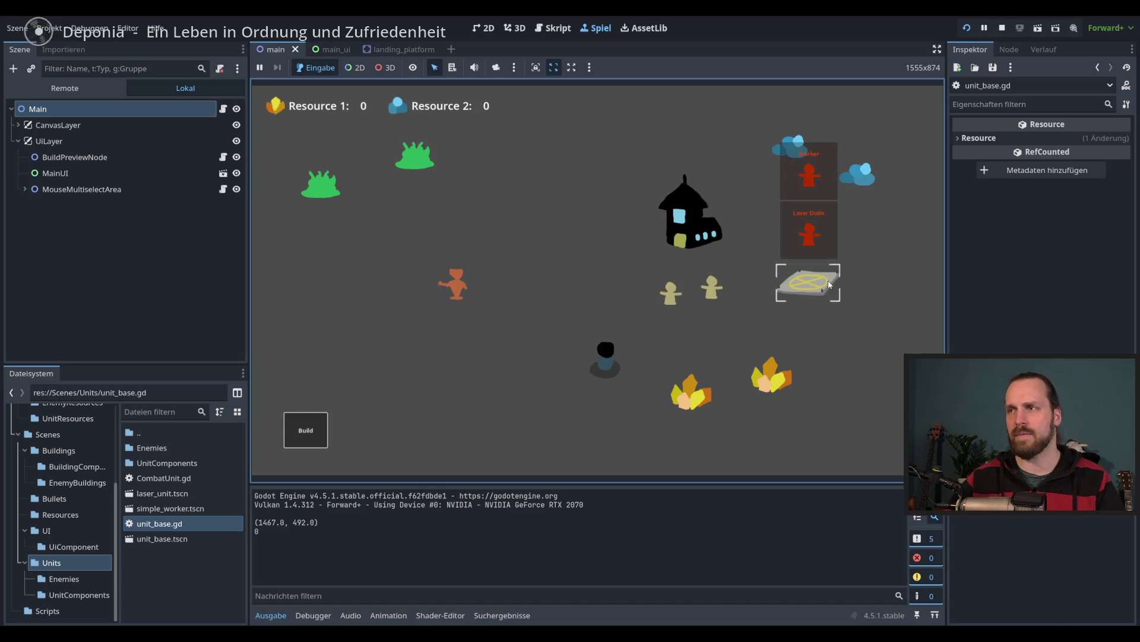
{"action": "left_click", "coordinate": [306, 429]}
- Build and place a new Landing Platform and a Laser Turret, then box-select the middle units
{"action": "left_click", "coordinate": [313, 262]}
{"action": "left_click", "coordinate": [312, 428]}
{"action": "left_click", "coordinate": [311, 427]}
{"action": "left_click", "coordinate": [432, 378]}
{"action": "left_click", "coordinate": [320, 425]}
{"action": "left_click", "coordinate": [313, 320]}
{"action": "left_click", "coordinate": [479, 389]}
{"action": "left_click", "coordinate": [305, 429]}
{"action": "left_click", "coordinate": [313, 380]}
{"action": "left_click", "coordinate": [422, 357]}
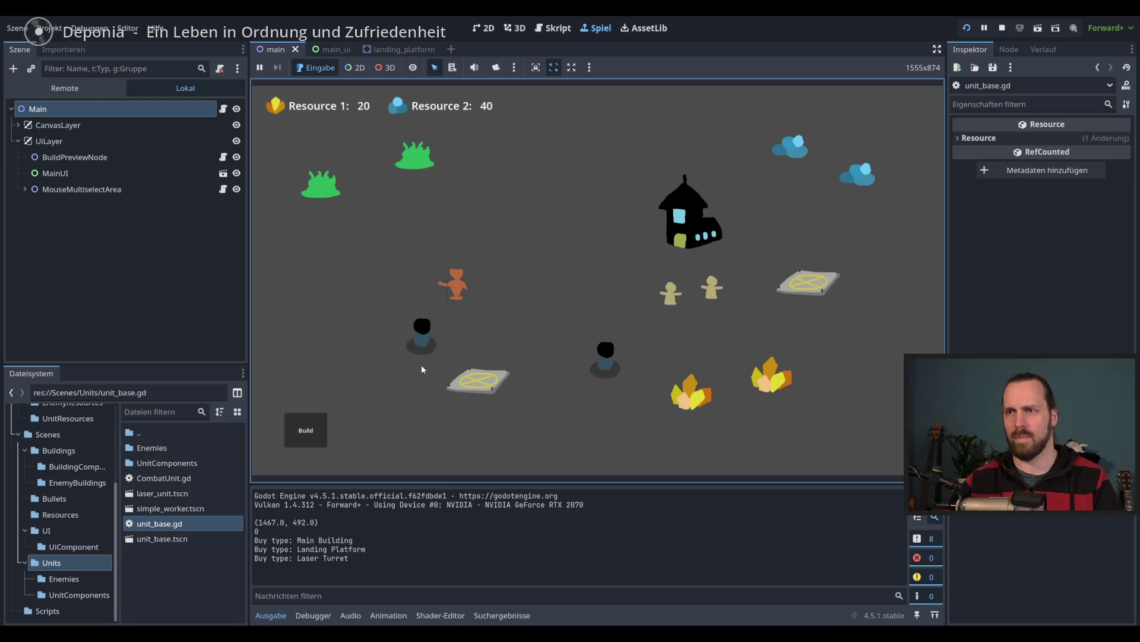
{"action": "left_click_drag", "start_coordinate": [439, 222], "coordinate": [831, 432]}
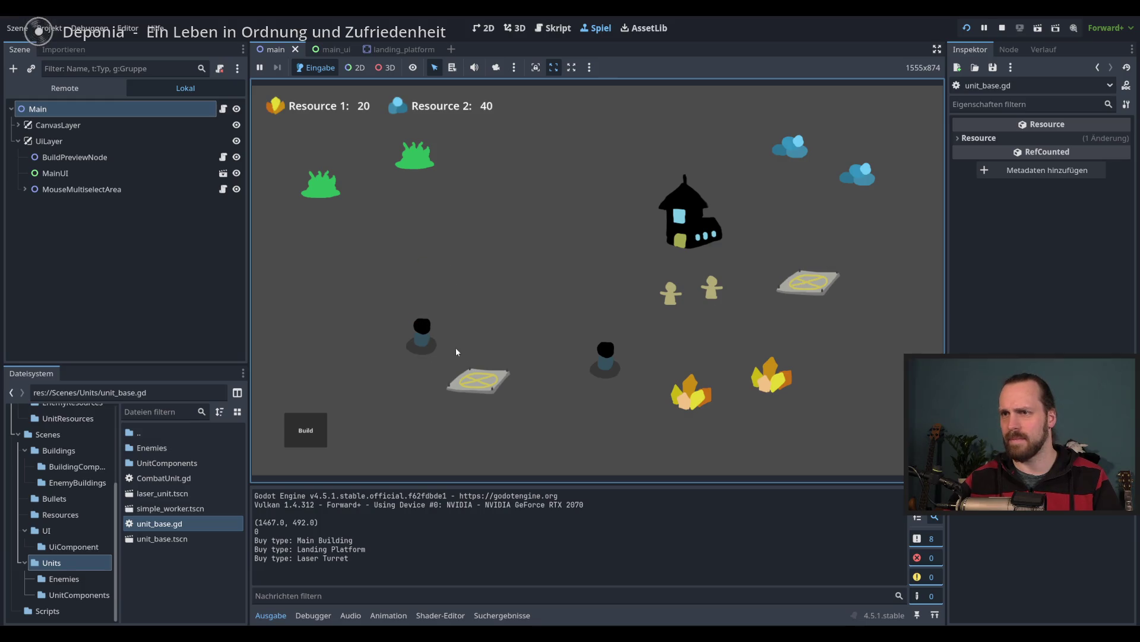
- Buy Workers and a Laser Dude from the platform, sending workers to crystals and the blue cloud
{"action": "left_click", "coordinate": [290, 429]}
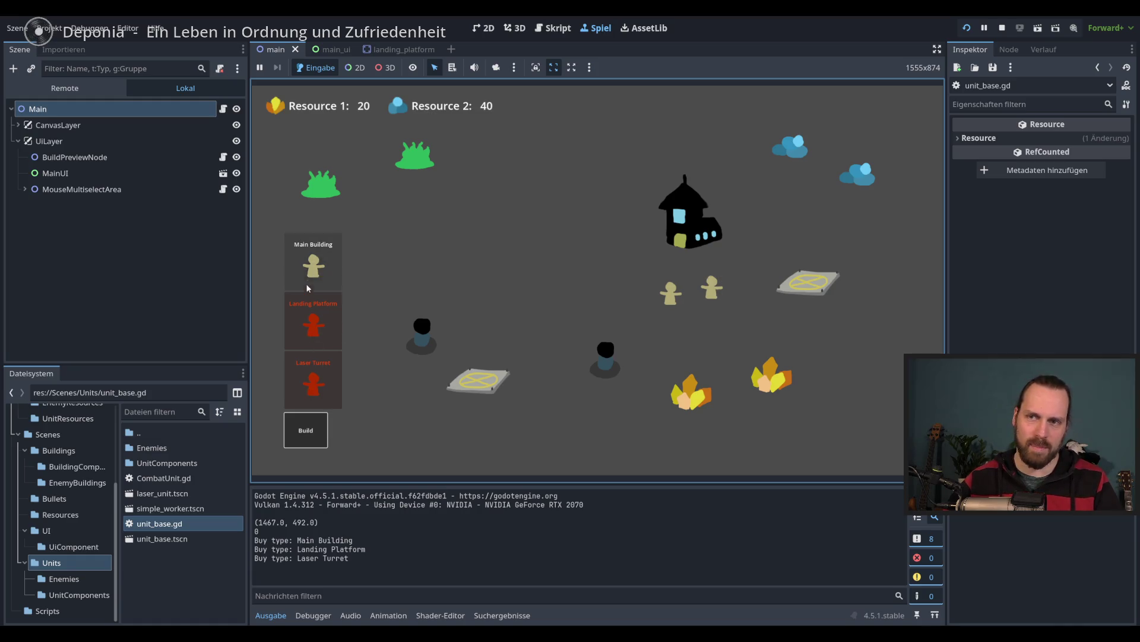
{"action": "left_click", "coordinate": [305, 429]}
{"action": "left_click", "coordinate": [808, 282]}
{"action": "left_click", "coordinate": [808, 181]}
{"action": "left_click", "coordinate": [808, 181]}
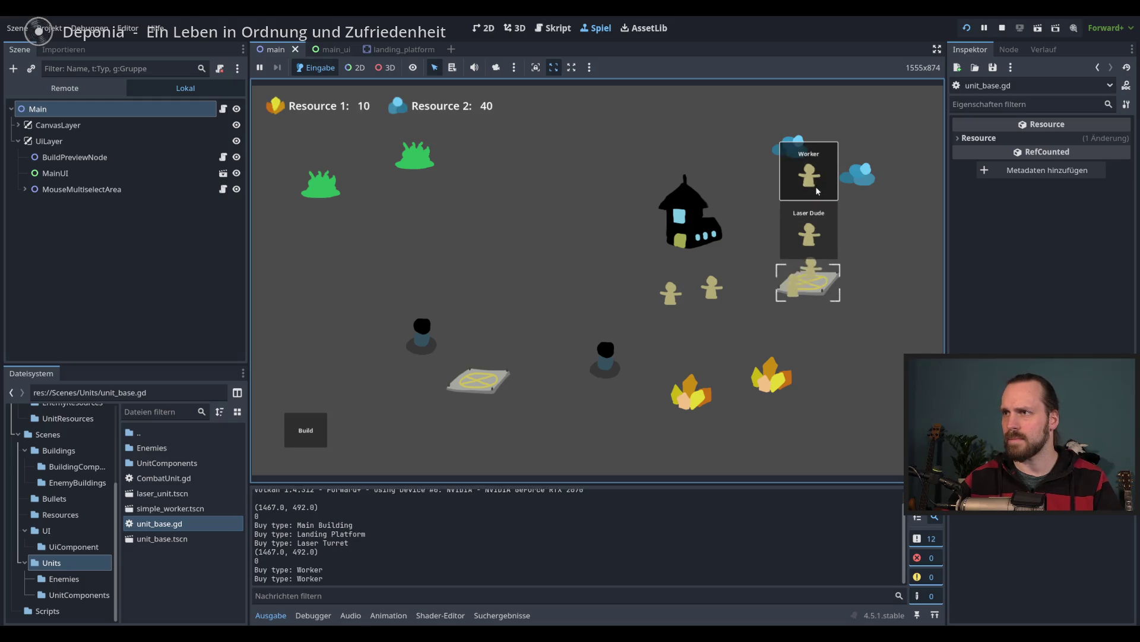
{"action": "left_click", "coordinate": [808, 181]}
{"action": "left_click", "coordinate": [810, 228]}
{"action": "left_click_drag", "start_coordinate": [832, 321], "coordinate": [546, 247]}
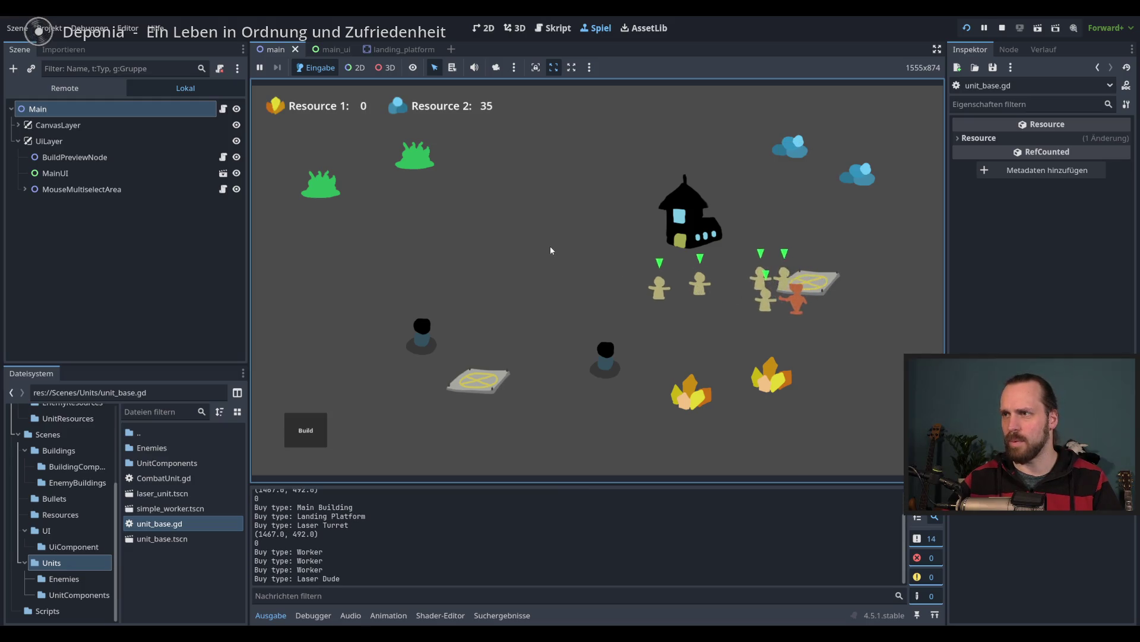
{"action": "right_click", "coordinate": [689, 386]}
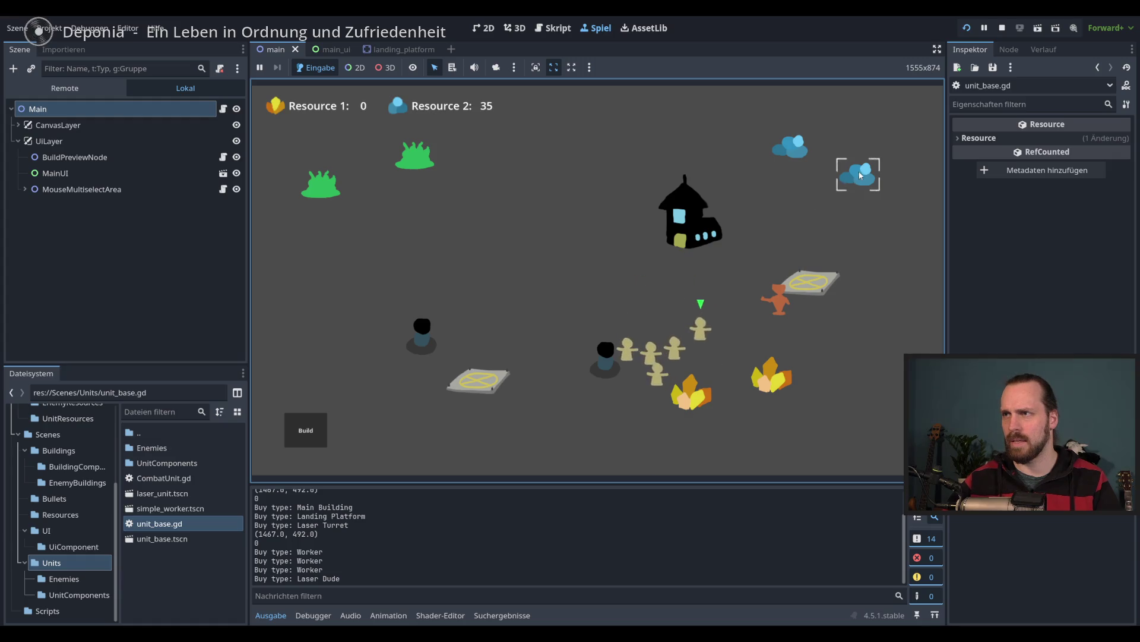
{"action": "right_click", "coordinate": [795, 151]}
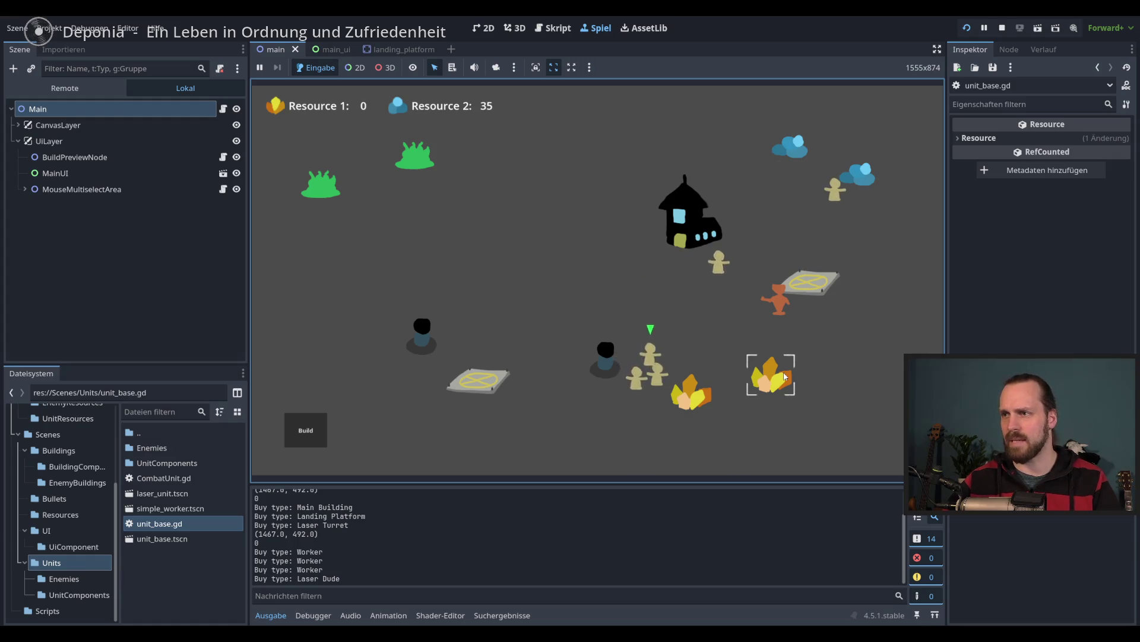
- Move the Laser Dude, confirm the build menu closes on platform selection, then stop with F8
{"action": "left_click", "coordinate": [638, 363]}
{"action": "left_click", "coordinate": [776, 294]}
{"action": "right_click", "coordinate": [608, 288]}
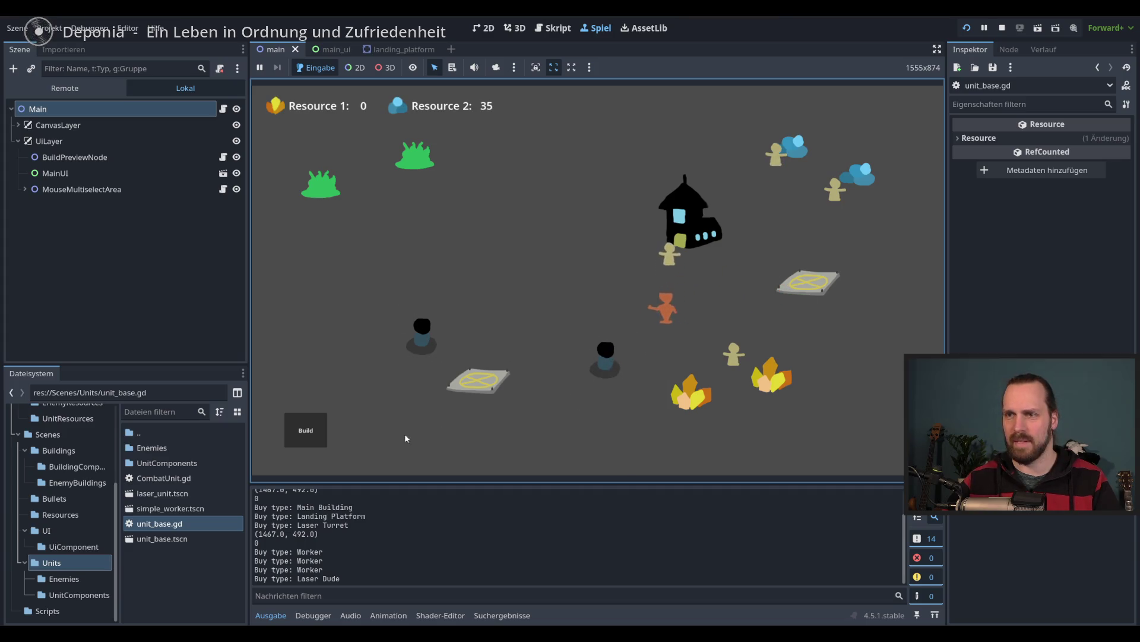
{"action": "left_click", "coordinate": [547, 368]}
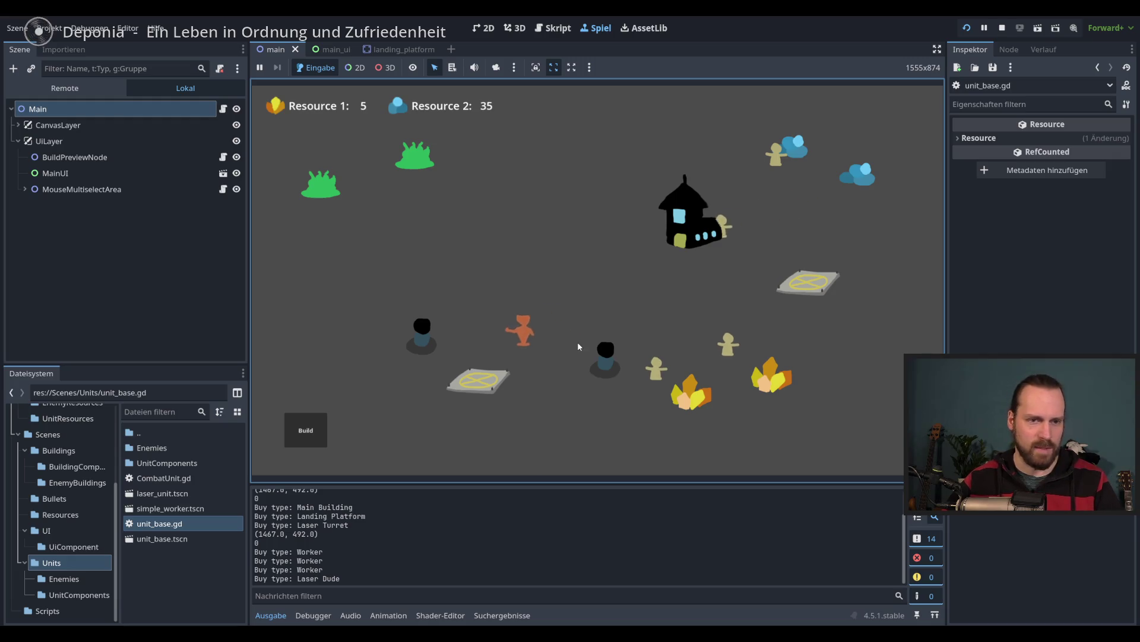
{"action": "left_click", "coordinate": [437, 291]}
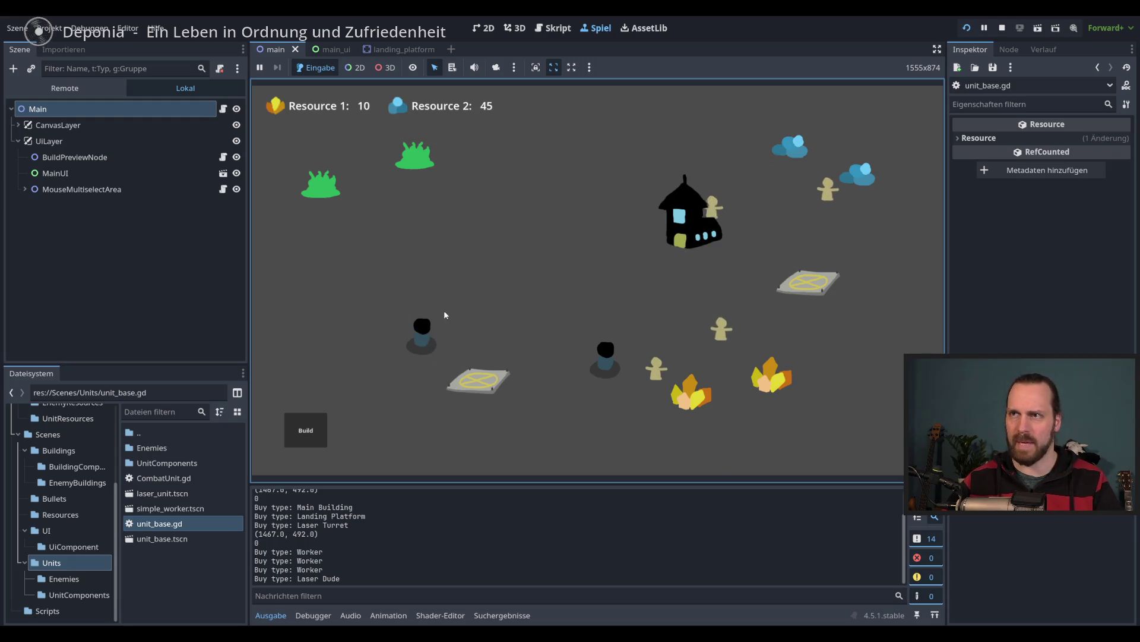
{"action": "left_click", "coordinate": [305, 431]}
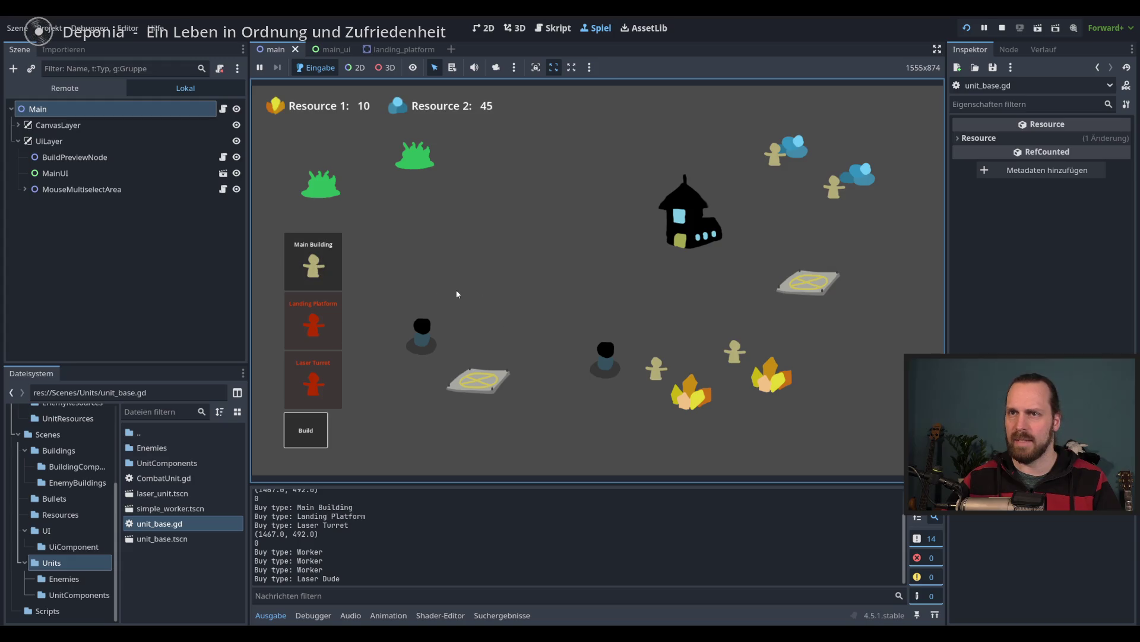
{"action": "left_click", "coordinate": [806, 292]}
{"action": "left_click", "coordinate": [805, 293]}
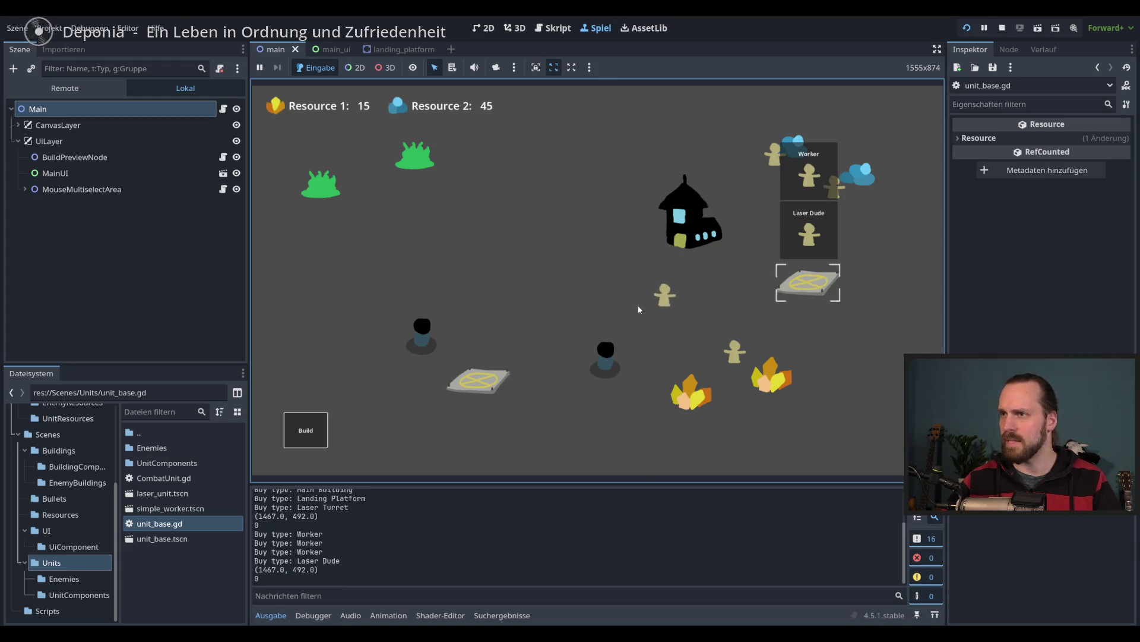
{"action": "left_click", "coordinate": [703, 344]}
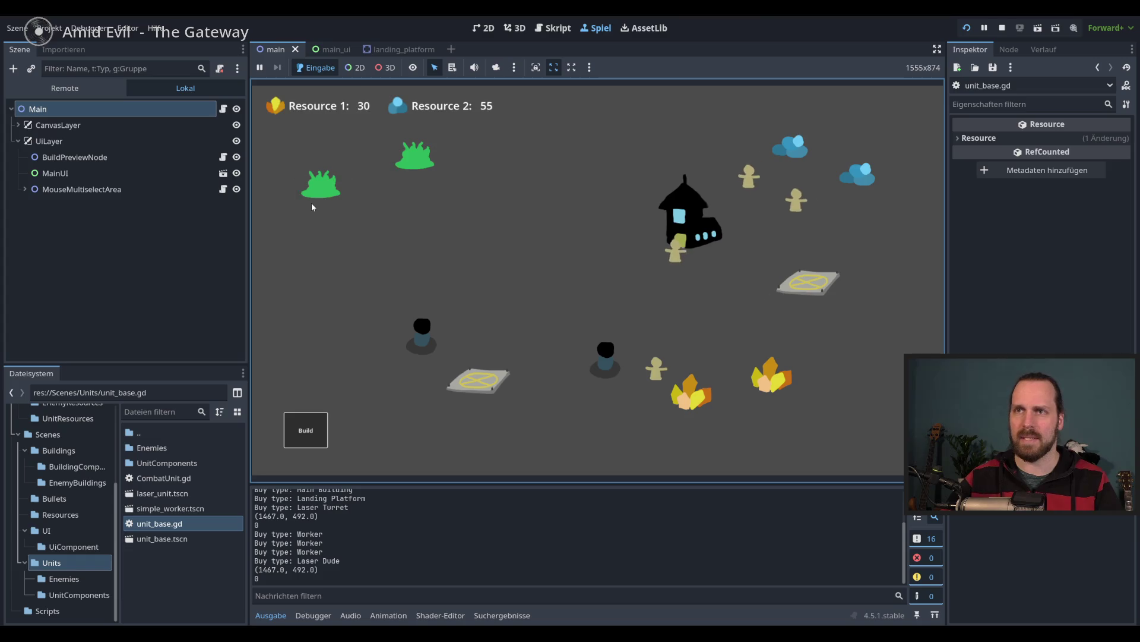
{"action": "key", "text": "F8"}
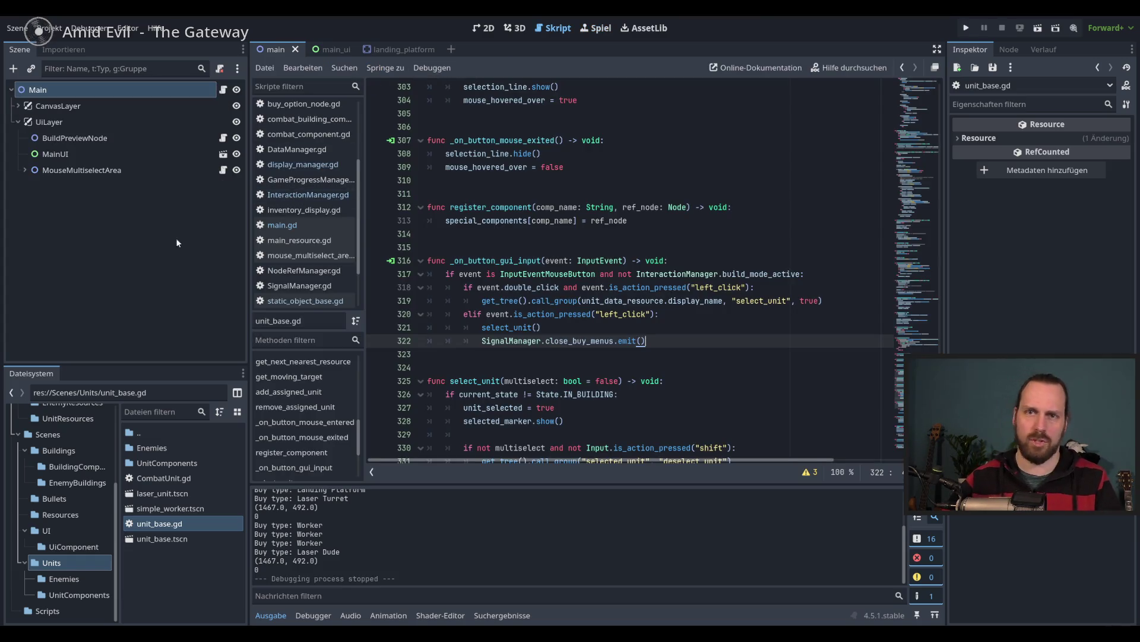
- Open the EnemyBuilding scene from the CanvasLayer in the 2D view
{"action": "key", "text": "ctrl+F1"}
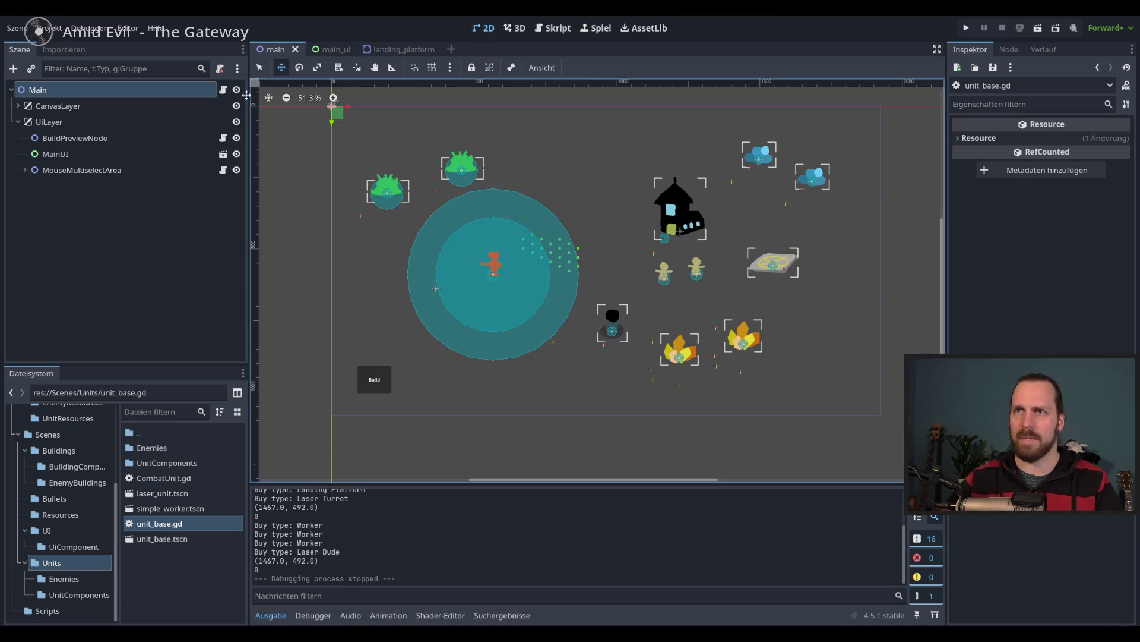
{"action": "left_click", "coordinate": [18, 105]}
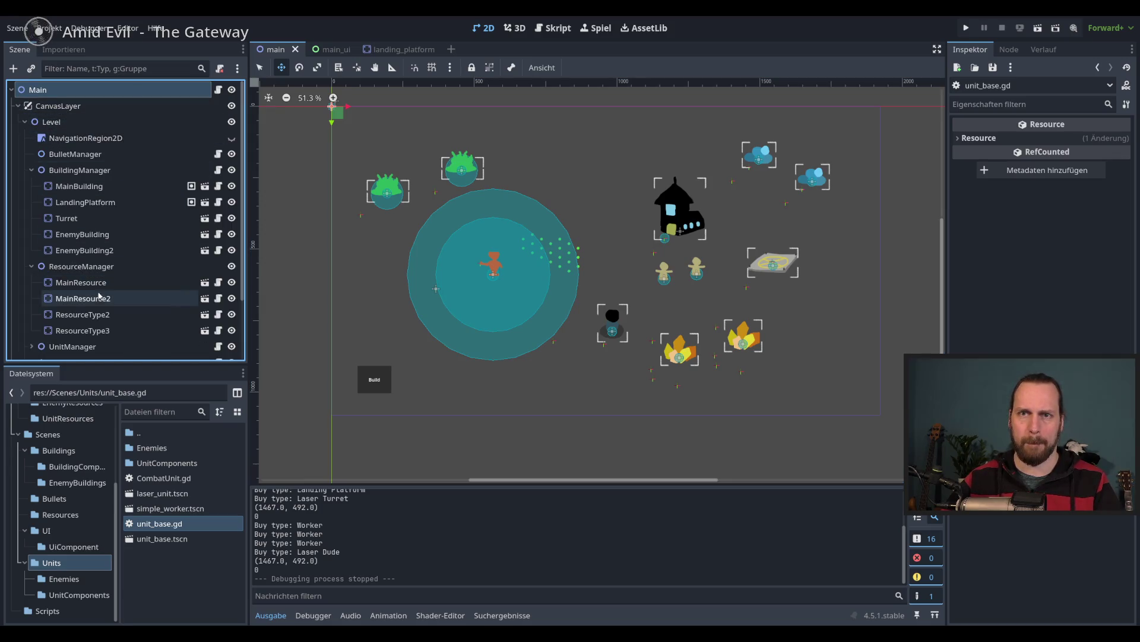
{"action": "left_click", "coordinate": [205, 234]}
- Enlarge the enemy building's Button clickable area by resizing its corners
{"action": "left_click", "coordinate": [60, 106]}
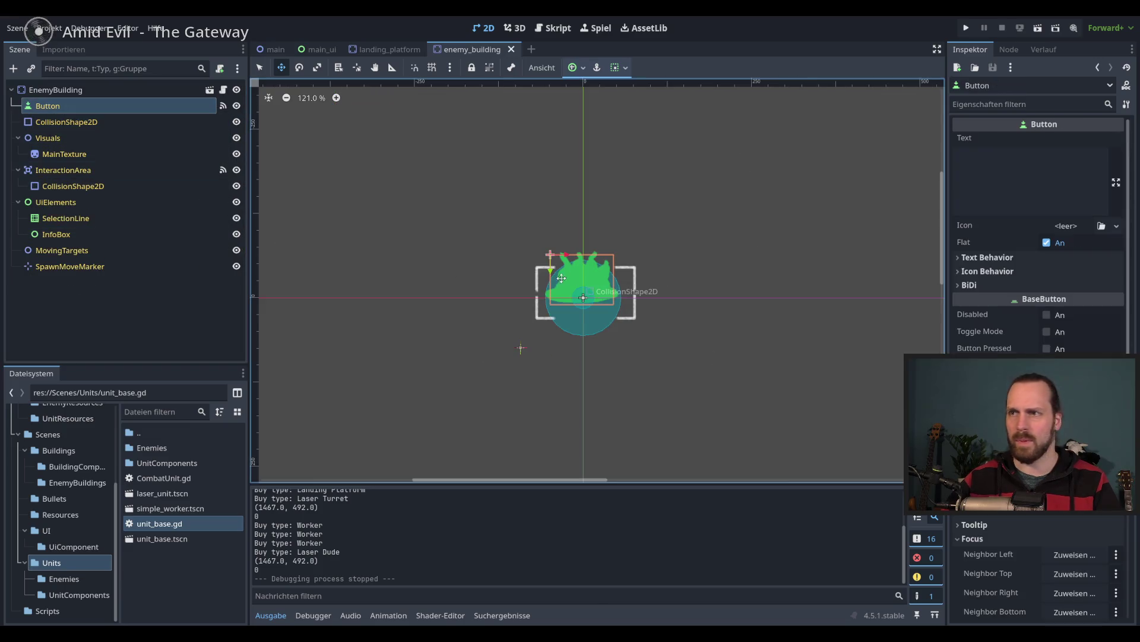
{"action": "scroll", "coordinate": [561, 247], "scroll_direction": "up", "scroll_amount": 3}
{"action": "key", "text": "q"}
{"action": "left_click_drag", "start_coordinate": [633, 326], "coordinate": [637, 331]}
{"action": "left_click_drag", "start_coordinate": [544, 254], "coordinate": [539, 252]}
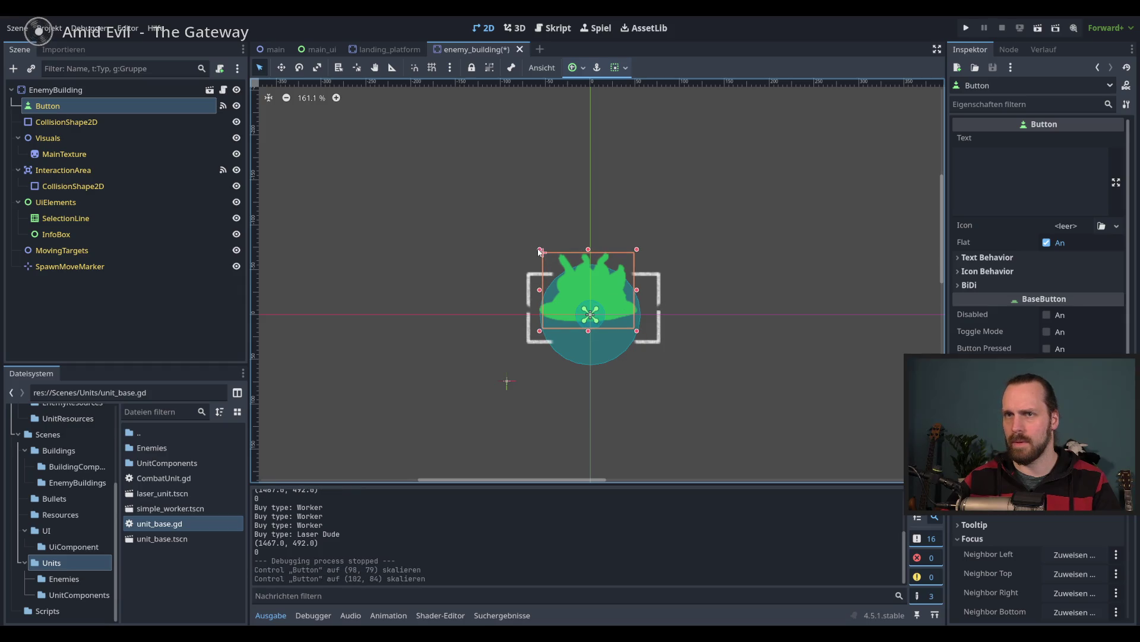
- Make the SelectionLine box taller upward, save the scene, and run the game with F5
{"action": "left_click", "coordinate": [659, 273]}
{"action": "left_click_drag", "start_coordinate": [665, 266], "coordinate": [664, 243]}
{"action": "left_click_drag", "start_coordinate": [523, 351], "coordinate": [521, 342]}
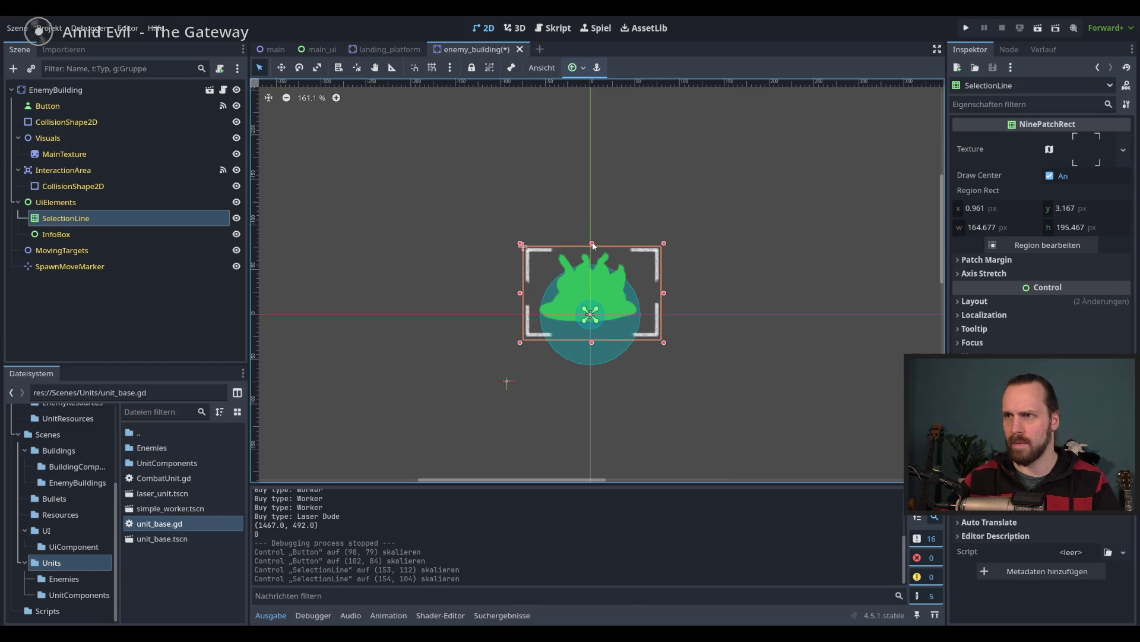
{"action": "left_click_drag", "start_coordinate": [593, 245], "coordinate": [593, 241]}
{"action": "left_click", "coordinate": [730, 288]}
{"action": "key", "text": "ctrl+s"}
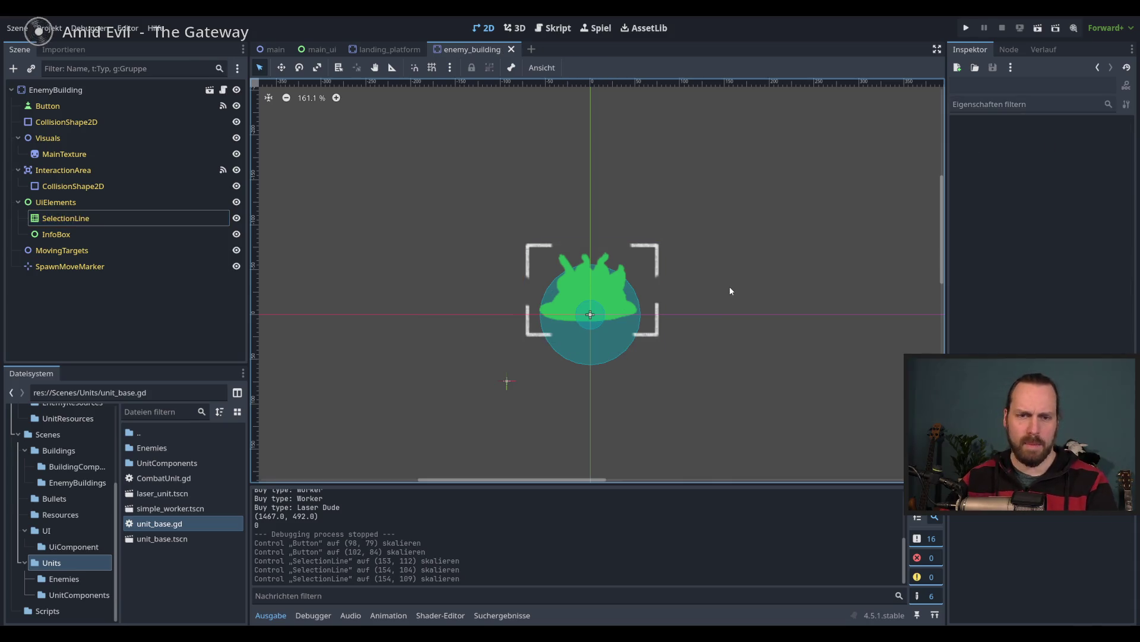
{"action": "key", "text": "F5"}
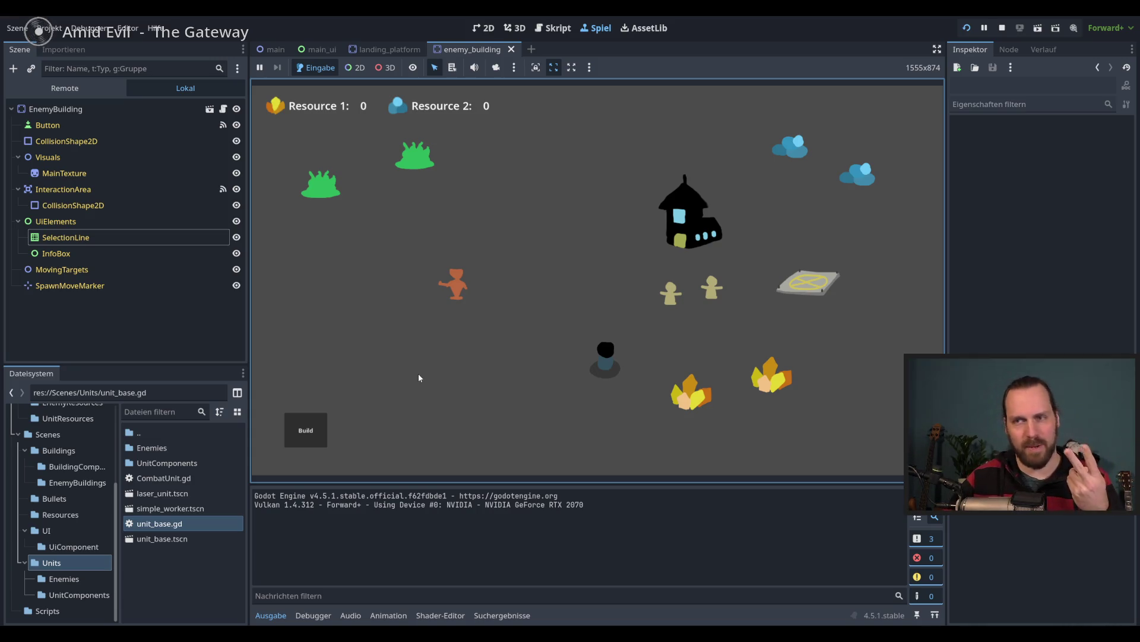
- Check that selecting units closes the Build menu, then deselect by clicking empty ground
{"action": "left_click", "coordinate": [305, 429]}
{"action": "left_click", "coordinate": [305, 429]}
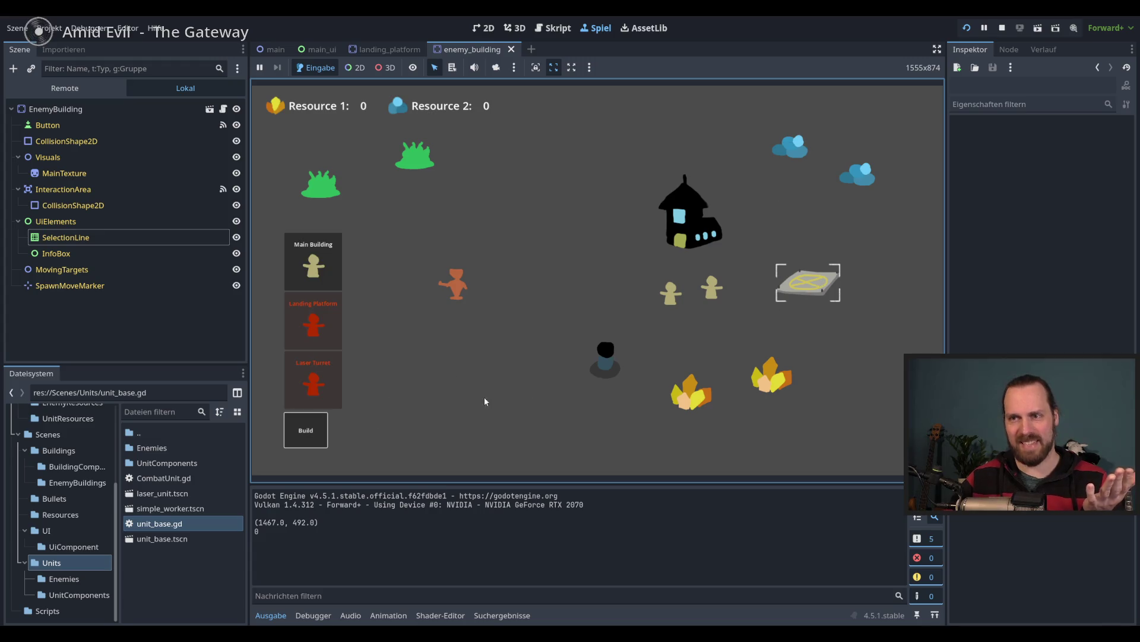
{"action": "mouse_move", "coordinate": [446, 258]}
{"action": "left_mouse_down"}
{"action": "mouse_move", "coordinate": [619, 373]}
{"action": "mouse_move", "coordinate": [604, 361]}
{"action": "left_mouse_up"}
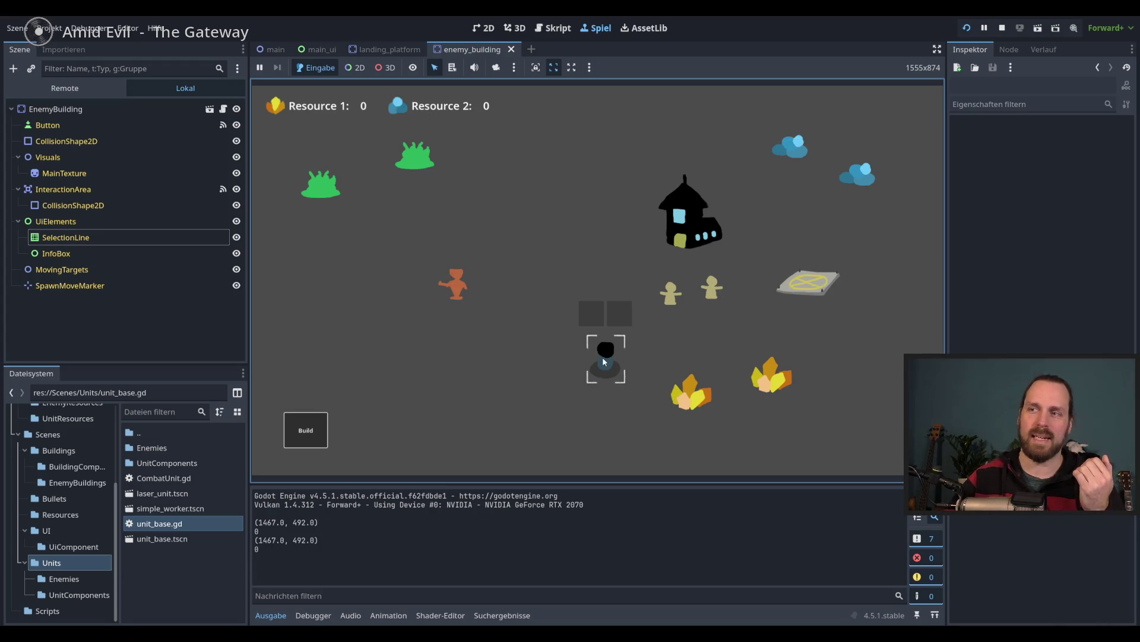
{"action": "right_click", "coordinate": [730, 216]}
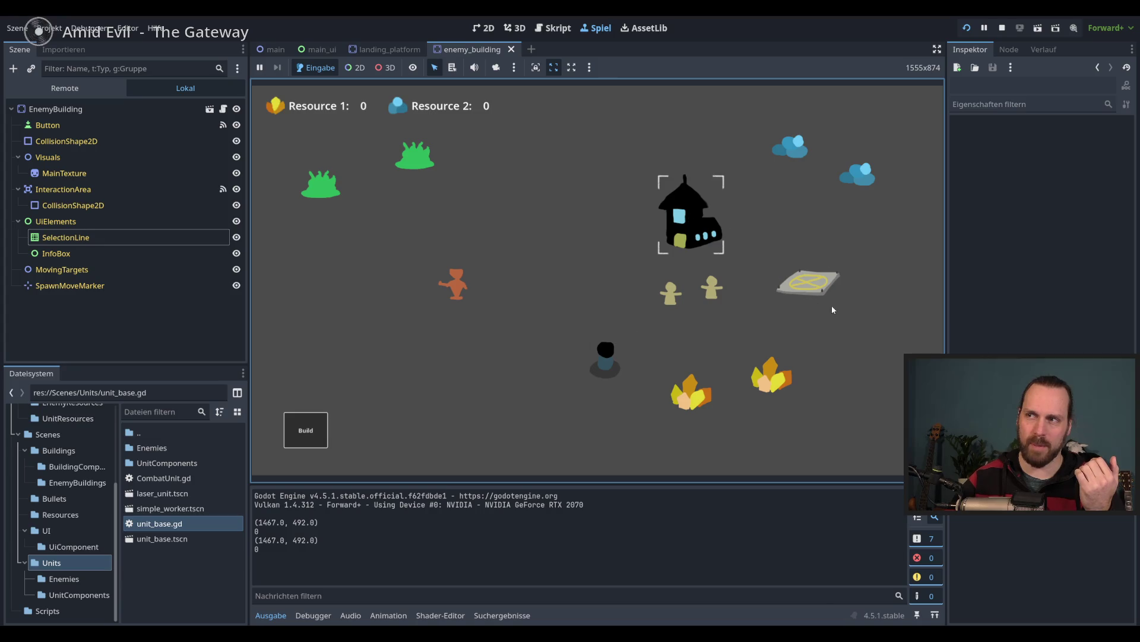
{"action": "left_click", "coordinate": [553, 308]}
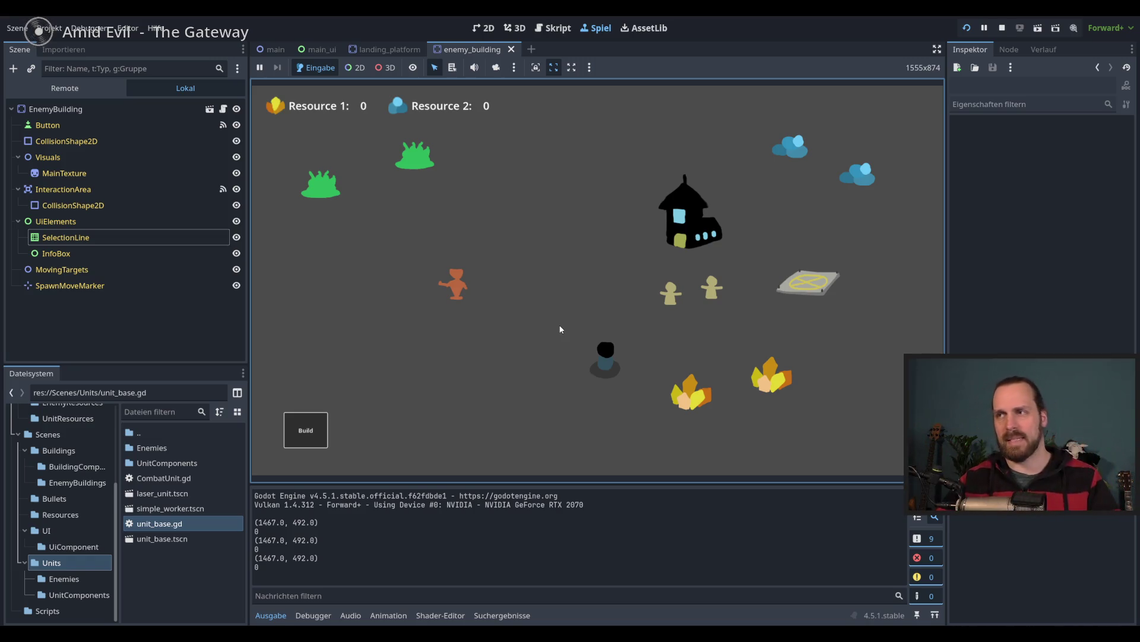
- Check that the platform panel closes on the B key, unit selection, or empty-ground clicks; send workers to gather crystals
{"action": "left_click", "coordinate": [796, 297]}
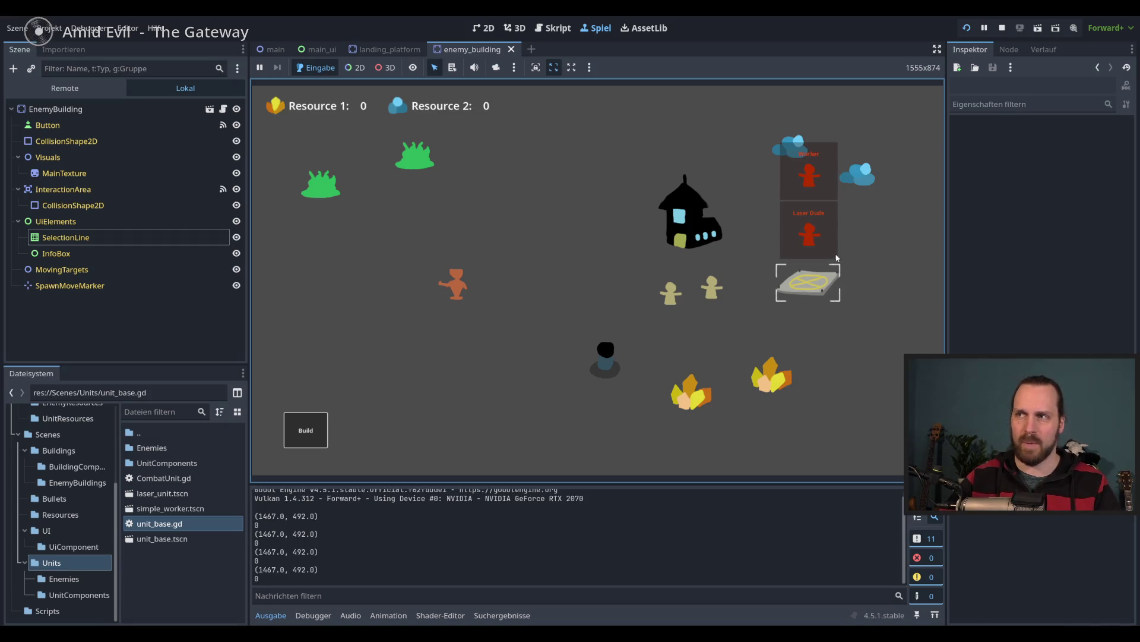
{"action": "key", "text": "b"}
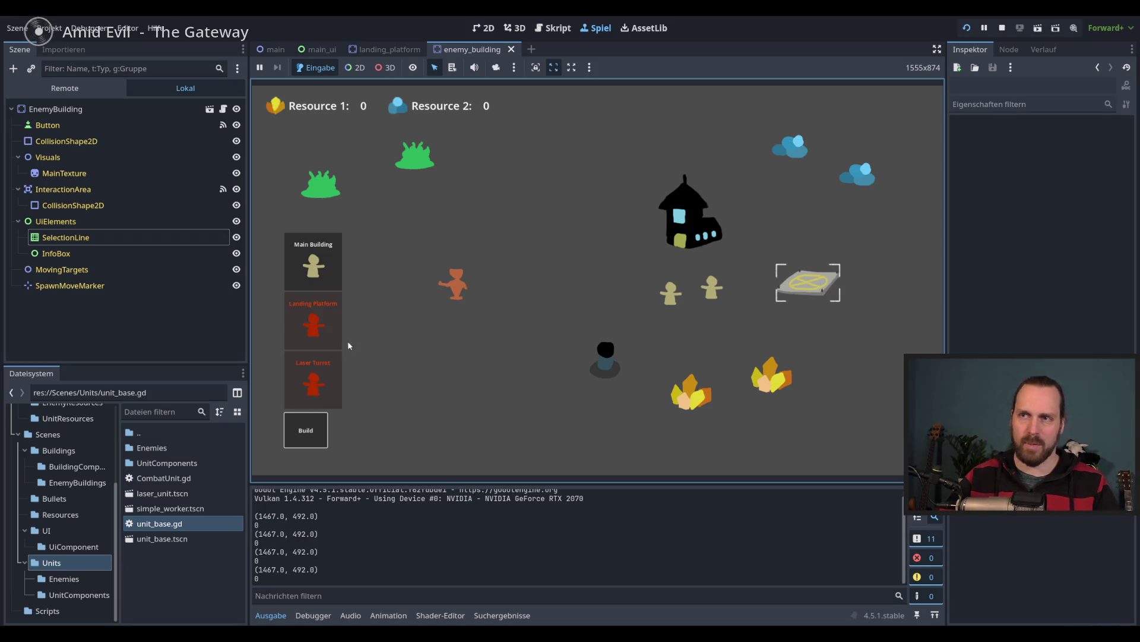
{"action": "left_click", "coordinate": [708, 313]}
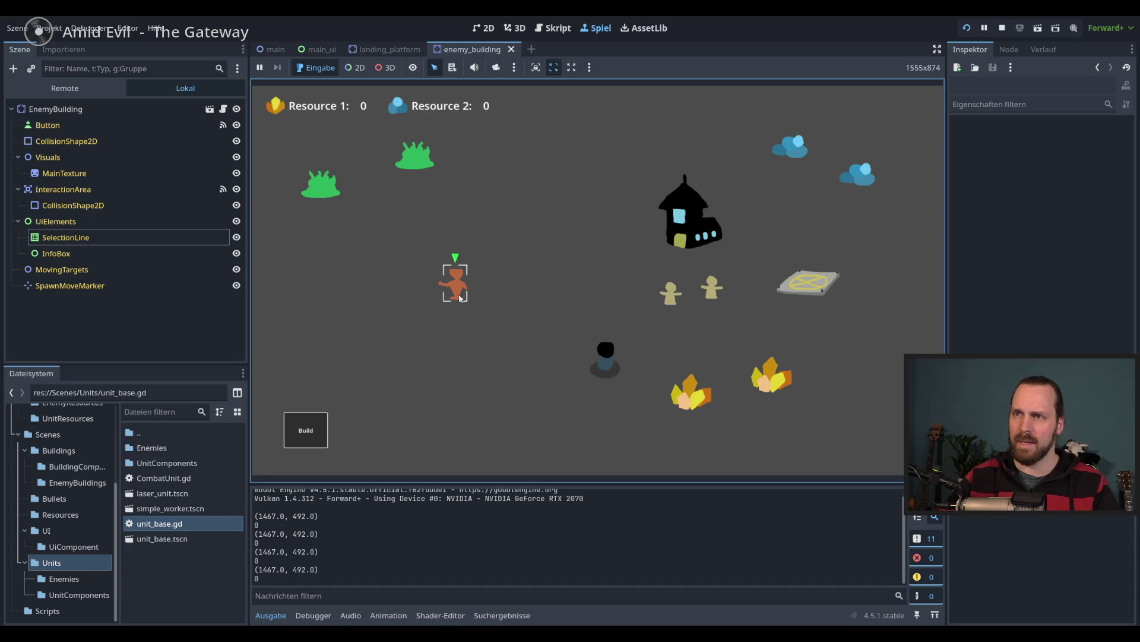
{"action": "left_click", "coordinate": [795, 291]}
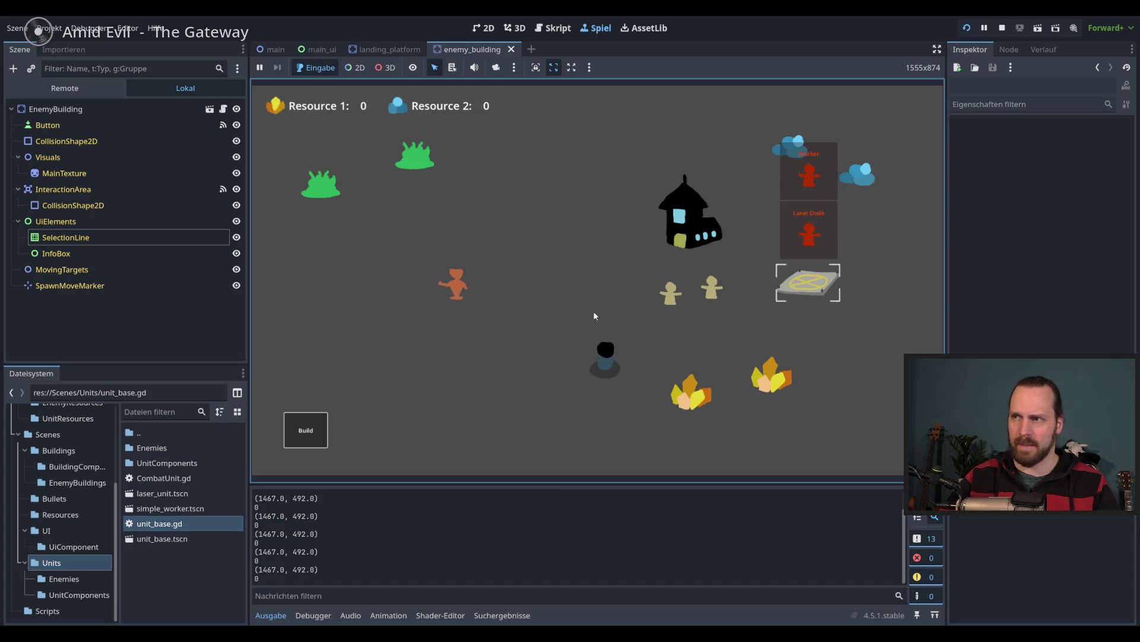
{"action": "left_click", "coordinate": [558, 365]}
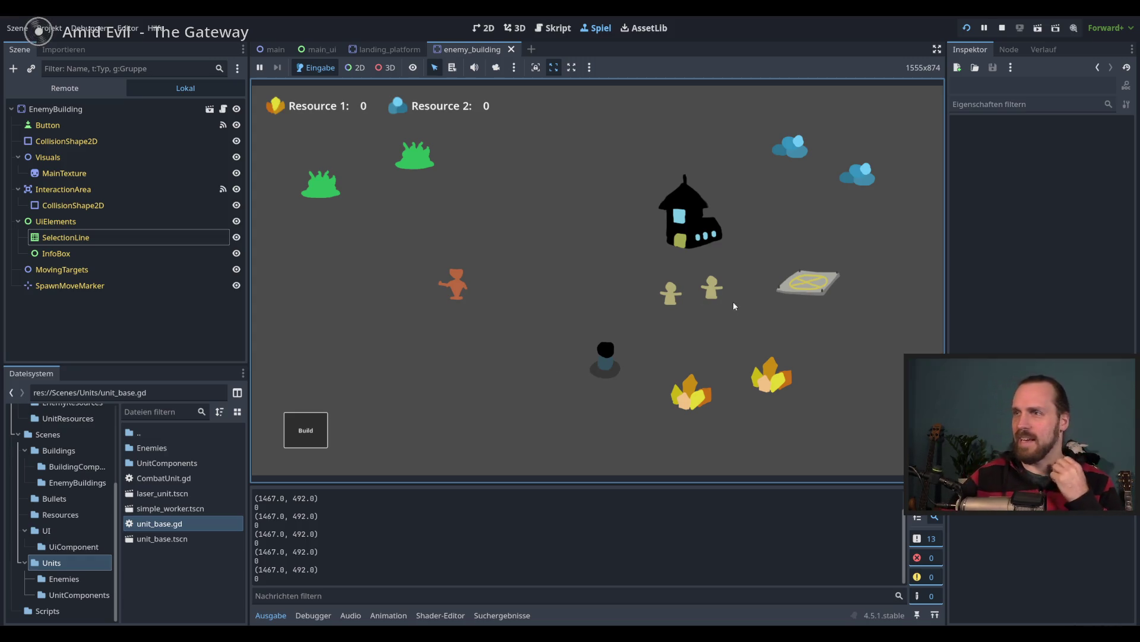
{"action": "right_click", "coordinate": [783, 393]}
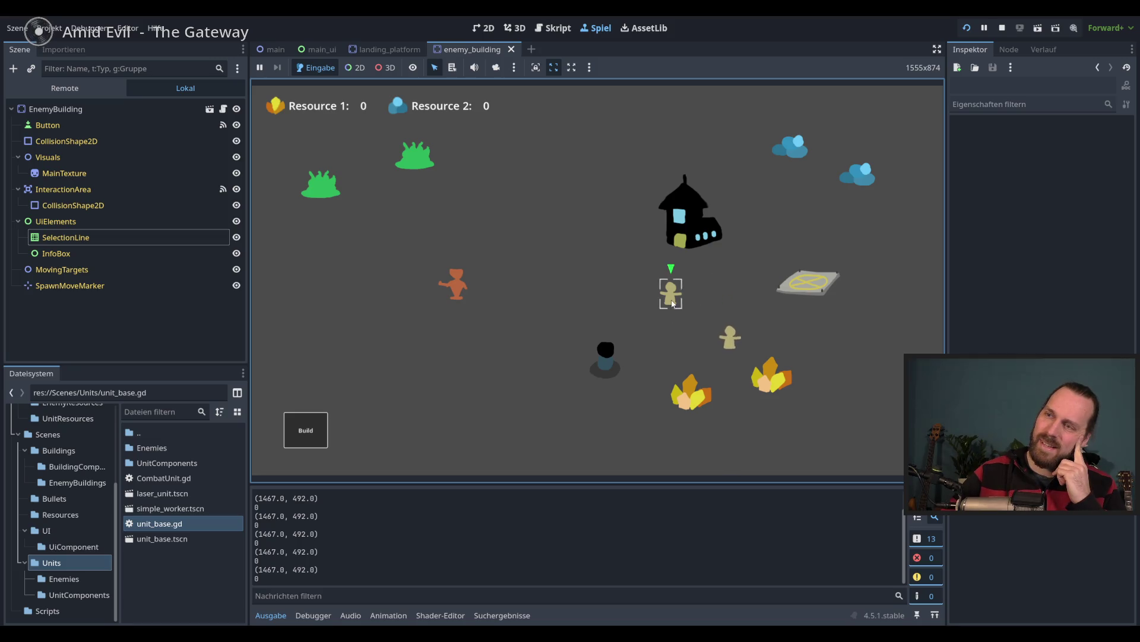
- Toggle the landing platform's buy panel a few times, then buy a new Worker
{"action": "left_click", "coordinate": [828, 288]}
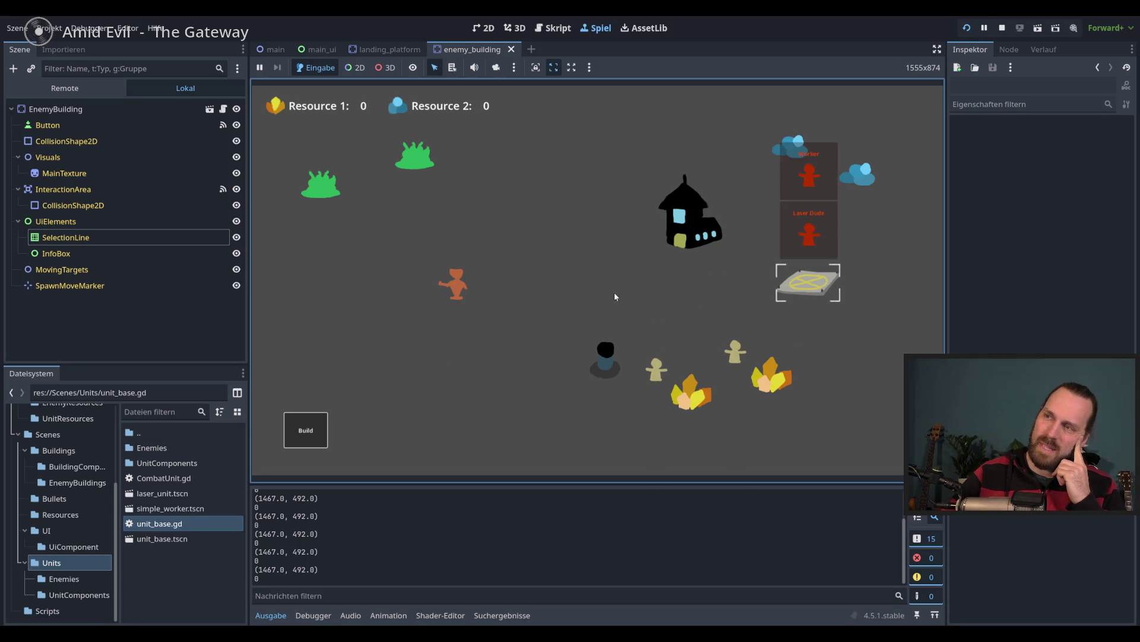
{"action": "left_click", "coordinate": [516, 348]}
{"action": "left_click", "coordinate": [790, 288]}
{"action": "left_click", "coordinate": [721, 279]}
{"action": "left_click", "coordinate": [805, 274]}
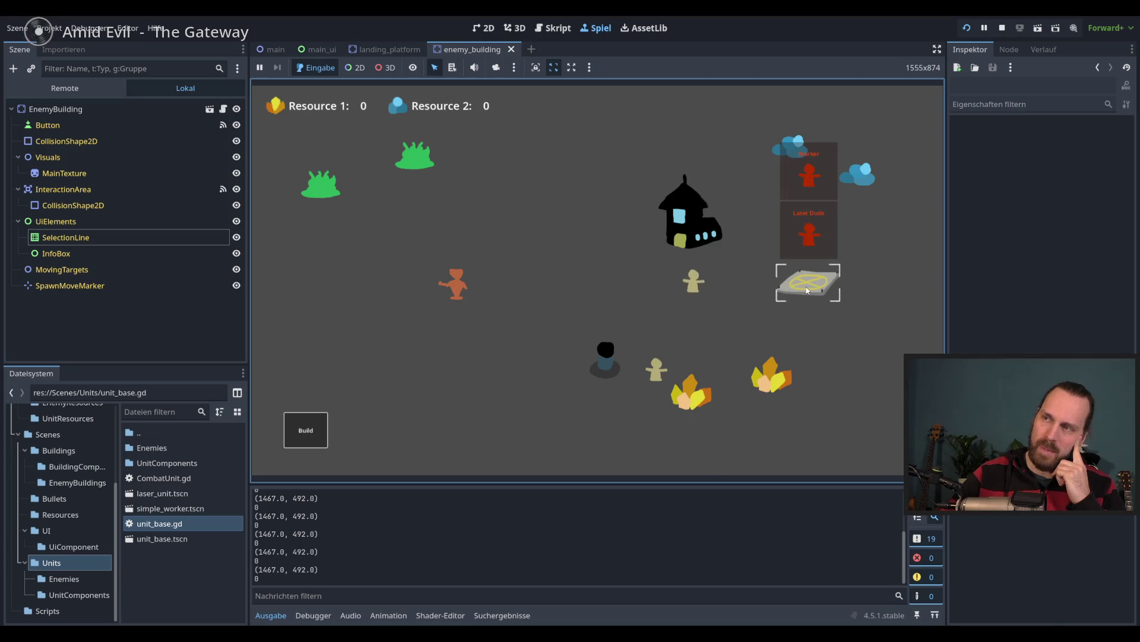
{"action": "left_click", "coordinate": [809, 174]}
{"action": "left_click", "coordinate": [800, 152]}
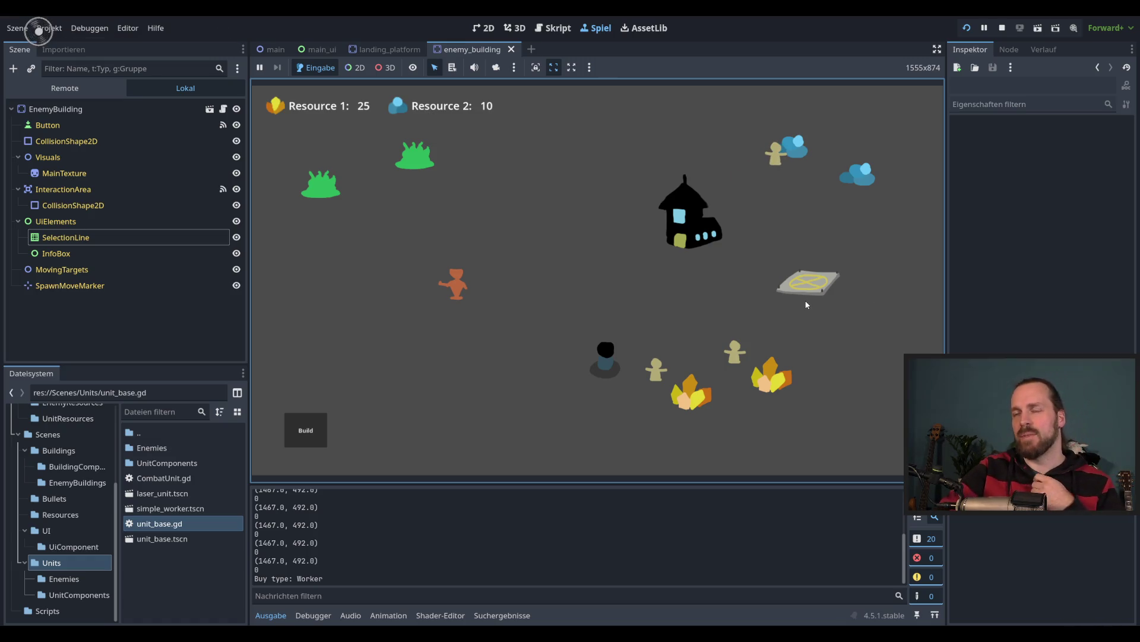
- Select the dark unit, move the orange Laser Dude down and back up, then reselect the dark unit
{"action": "left_click_drag", "start_coordinate": [629, 377], "coordinate": [579, 302]}
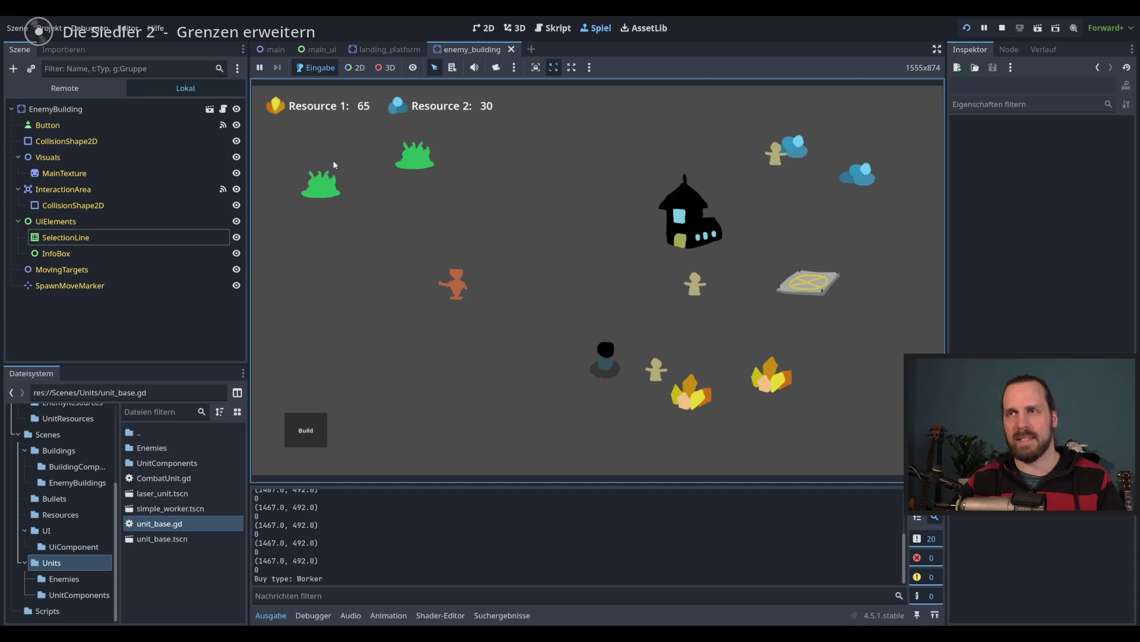
{"action": "left_click", "coordinate": [451, 281]}
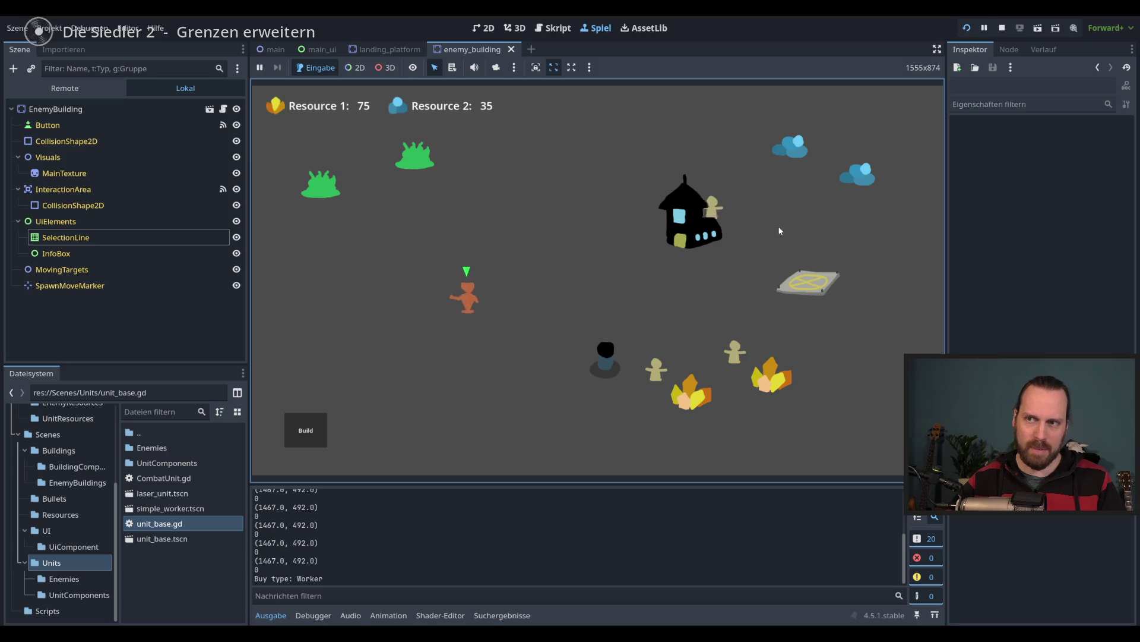
{"action": "right_click", "coordinate": [476, 369]}
{"action": "right_click", "coordinate": [482, 291]}
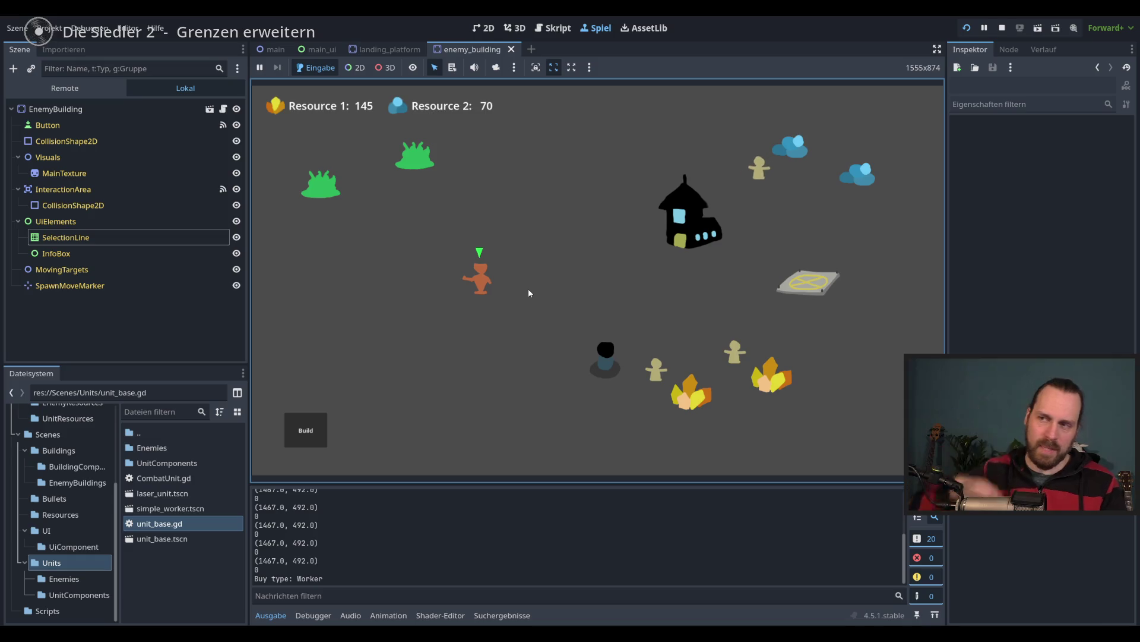
{"action": "left_click", "coordinate": [600, 359]}
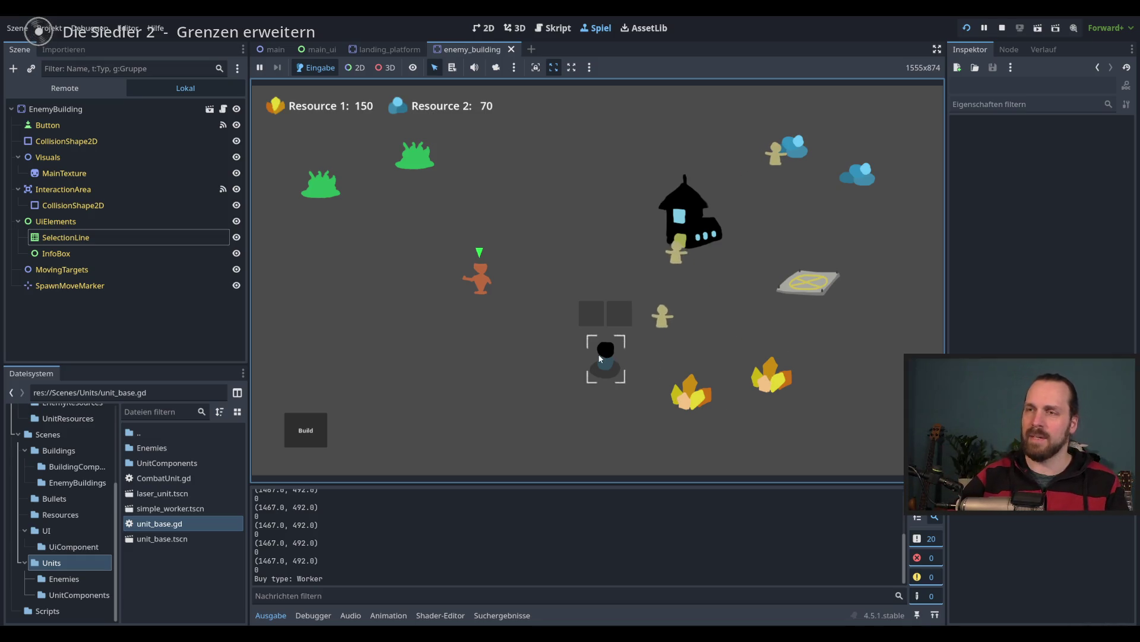
- Deselect the dark unit and send the orange unit to the green bushes
{"action": "left_click", "coordinate": [486, 347]}
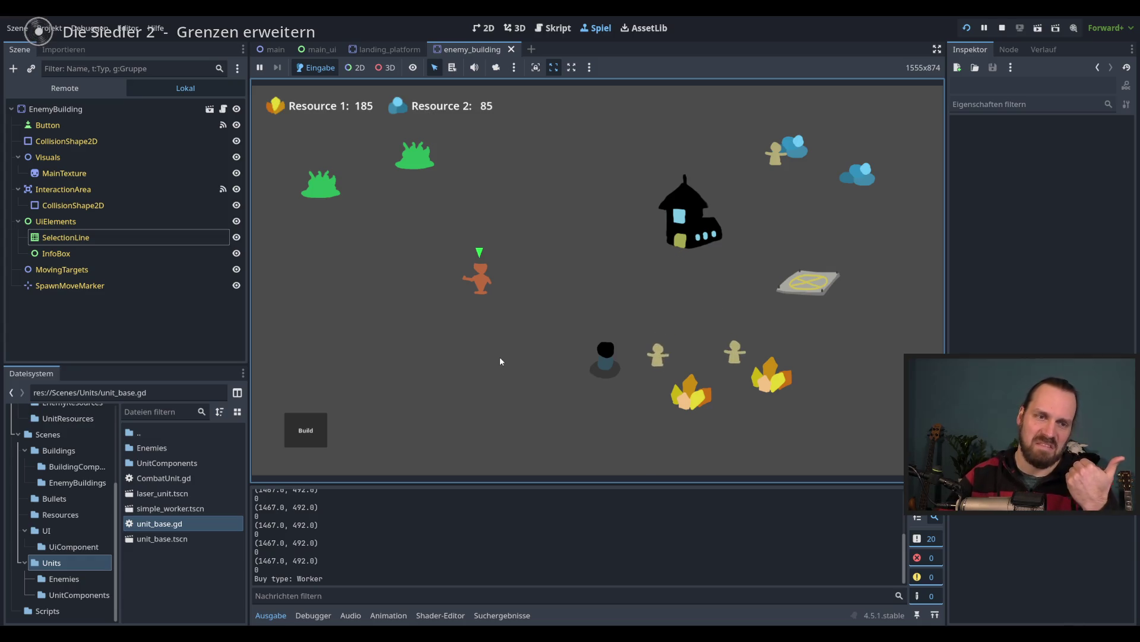
{"action": "mouse_move", "coordinate": [297, 199]}
{"action": "left_mouse_down"}
{"action": "mouse_move", "coordinate": [375, 186]}
{"action": "mouse_move", "coordinate": [427, 148]}
{"action": "left_mouse_up"}
{"action": "left_click", "coordinate": [344, 192]}
{"action": "right_click", "coordinate": [418, 168]}
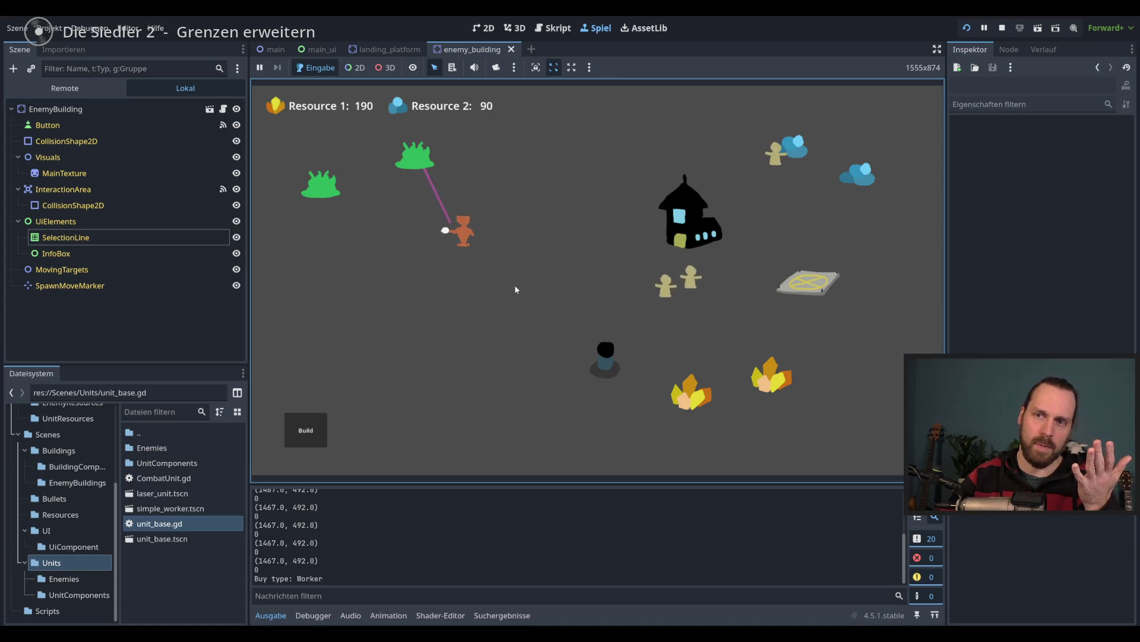
- Buy four Laser Dudes from the landing platform
{"action": "left_click", "coordinate": [808, 282]}
{"action": "left_click", "coordinate": [811, 228]}
{"action": "left_click", "coordinate": [811, 228]}
{"action": "left_click", "coordinate": [811, 229]}
{"action": "left_click", "coordinate": [811, 229]}
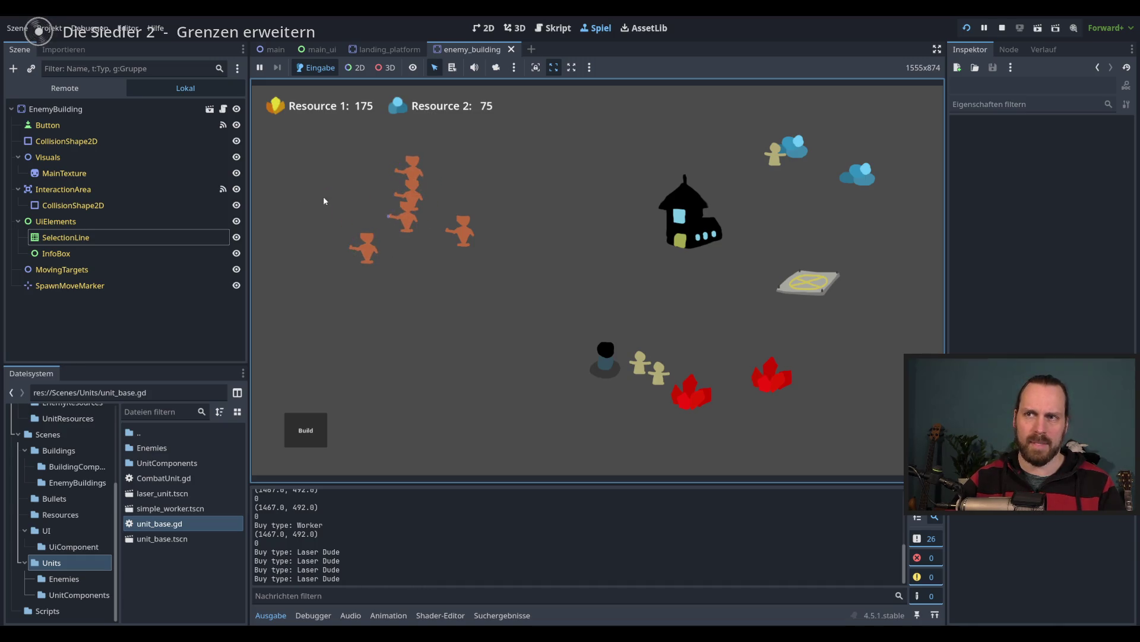
- Box-select the new Laser Dudes and move them around, then stop the game with F8
{"action": "left_click_drag", "start_coordinate": [313, 151], "coordinate": [514, 295]}
{"action": "right_click", "coordinate": [473, 356]}
{"action": "left_click_drag", "start_coordinate": [487, 253], "coordinate": [461, 291]}
{"action": "right_click", "coordinate": [552, 283]}
{"action": "left_click", "coordinate": [475, 342]}
{"action": "key", "text": "F8"}
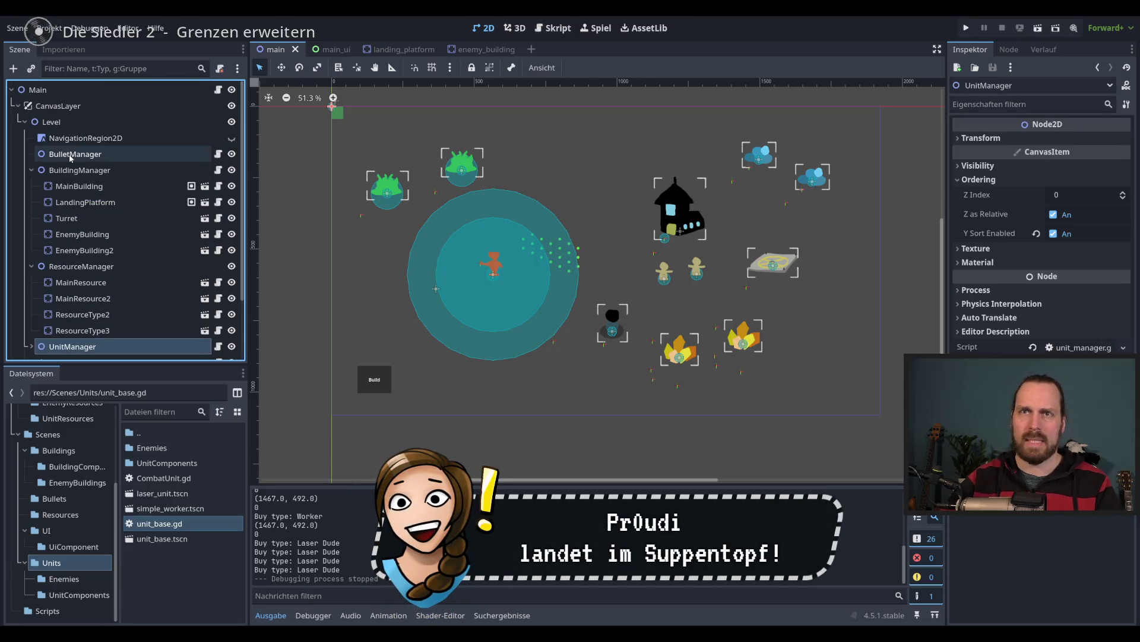
{"action": "left_click", "coordinate": [94, 156]}
{"action": "left_click", "coordinate": [51, 122]}
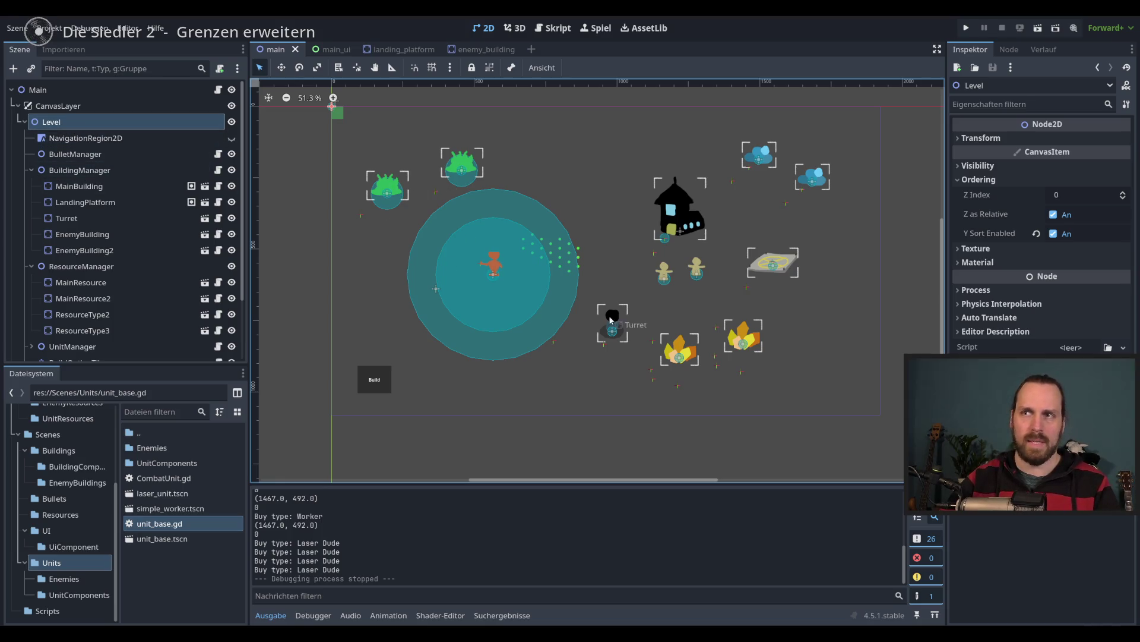
{"action": "left_click_drag", "start_coordinate": [580, 335], "coordinate": [571, 345]}
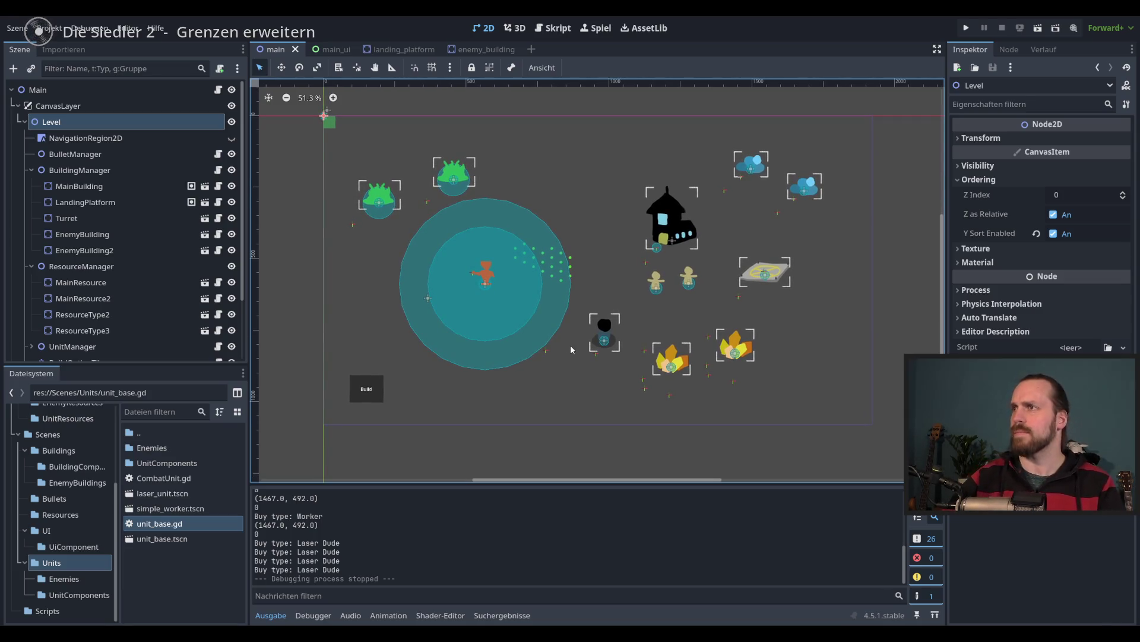
{"action": "left_click_drag", "start_coordinate": [661, 379], "coordinate": [654, 385]}
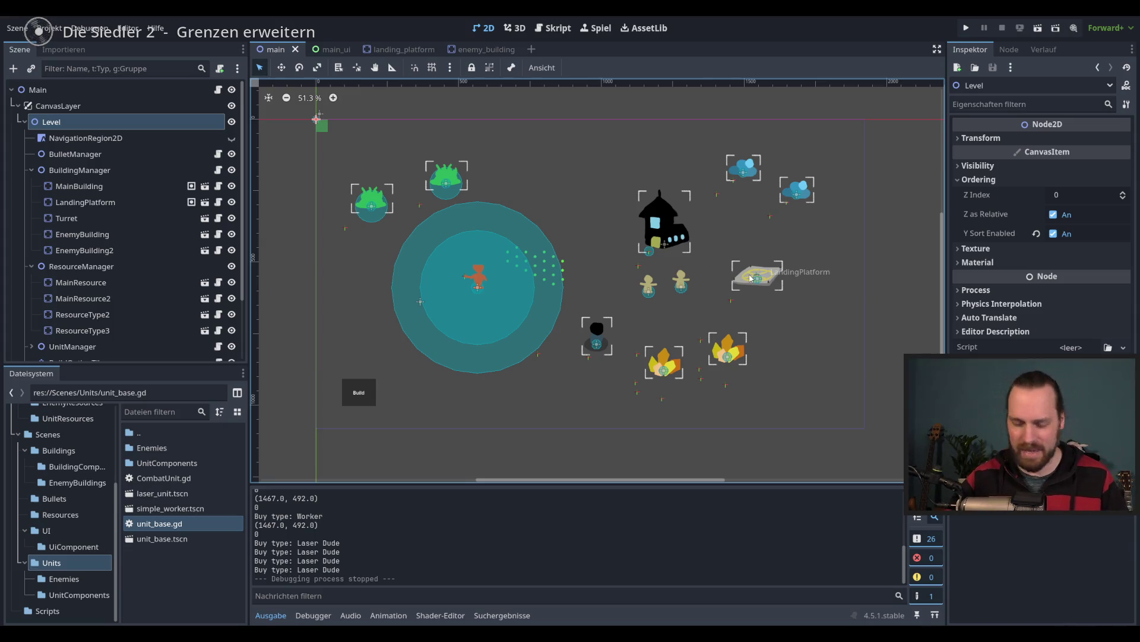
{"action": "scroll", "coordinate": [758, 282], "scroll_direction": "left", "scroll_amount": 1}
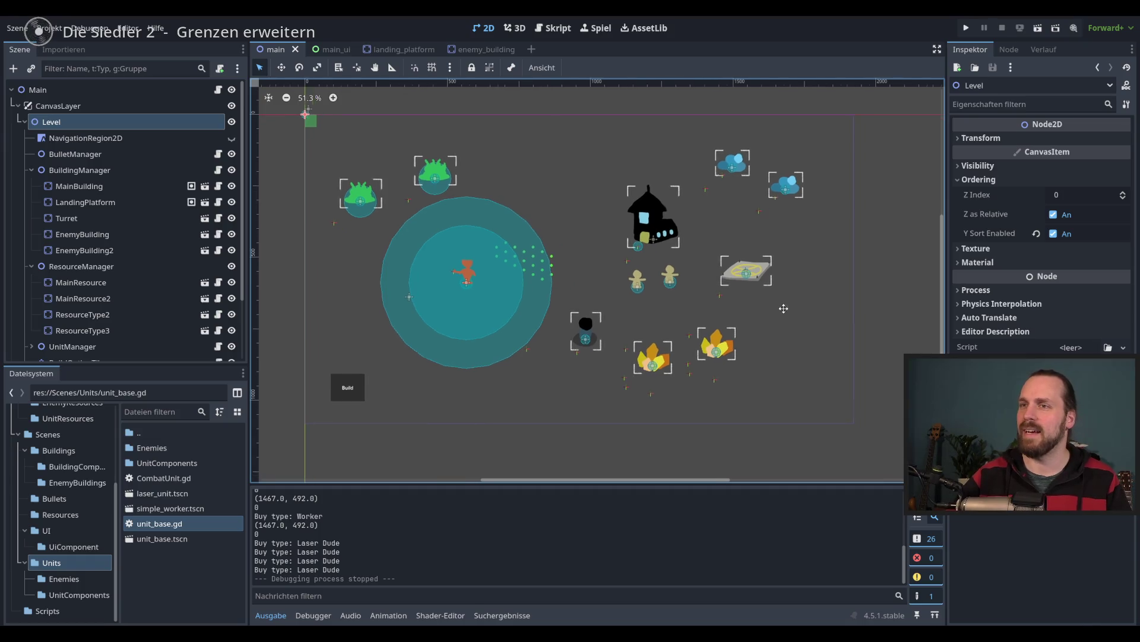